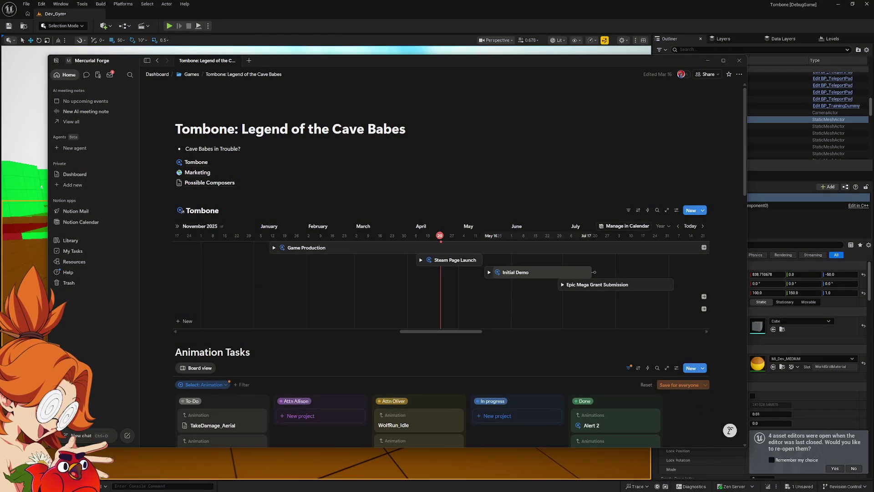
Scroll through the Tombone page, then open the Tombone projects database.
mouse_move(415, 171)
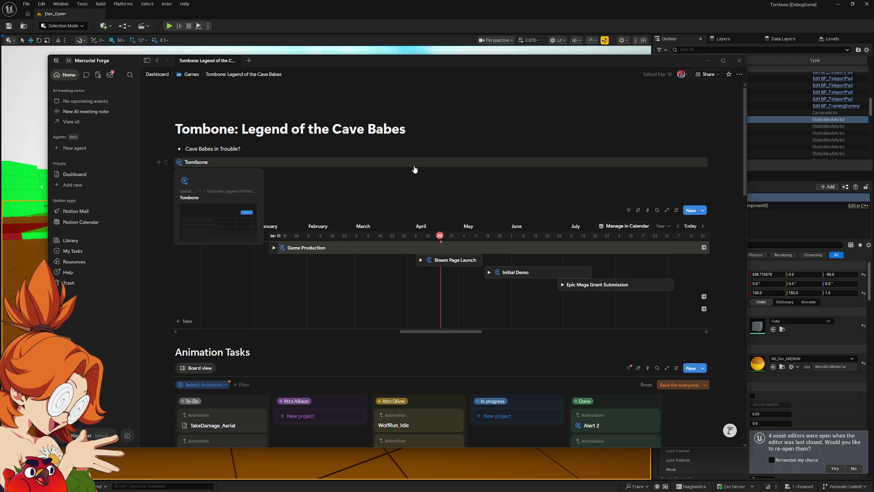
mouse_move(476, 188)
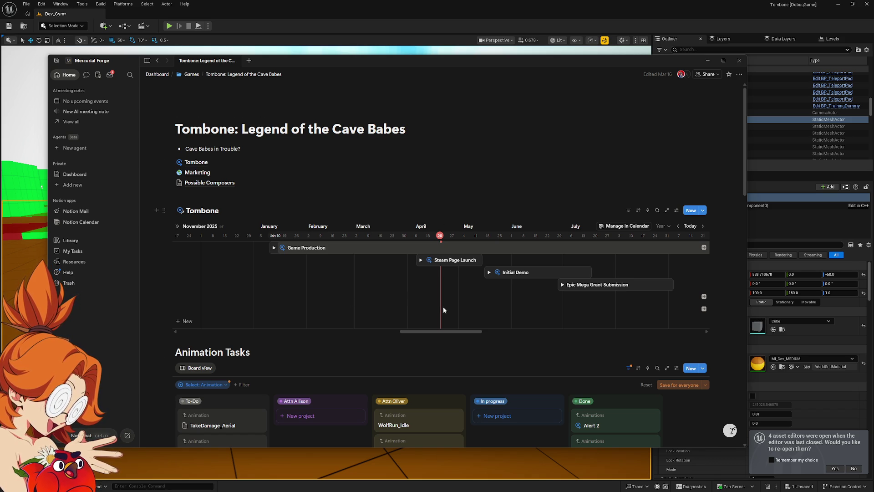
scroll(442, 306, down, 7)
scroll(328, 309, up, 2)
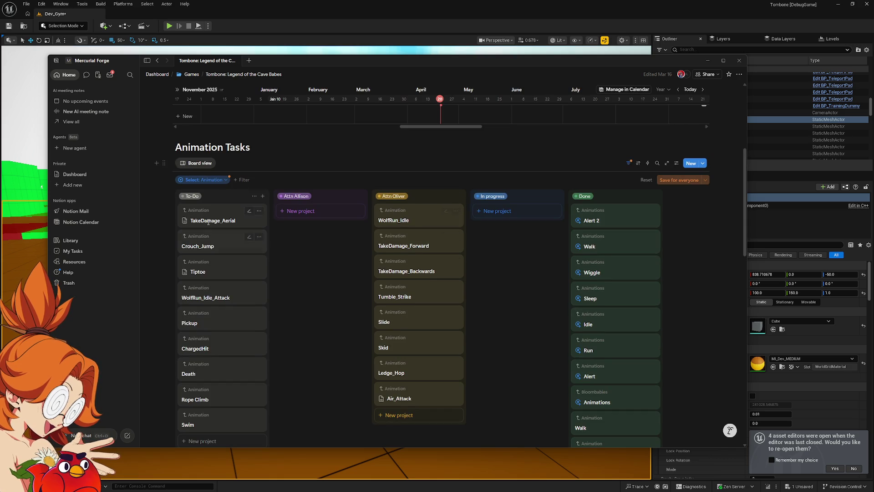
scroll(508, 273, down, 15)
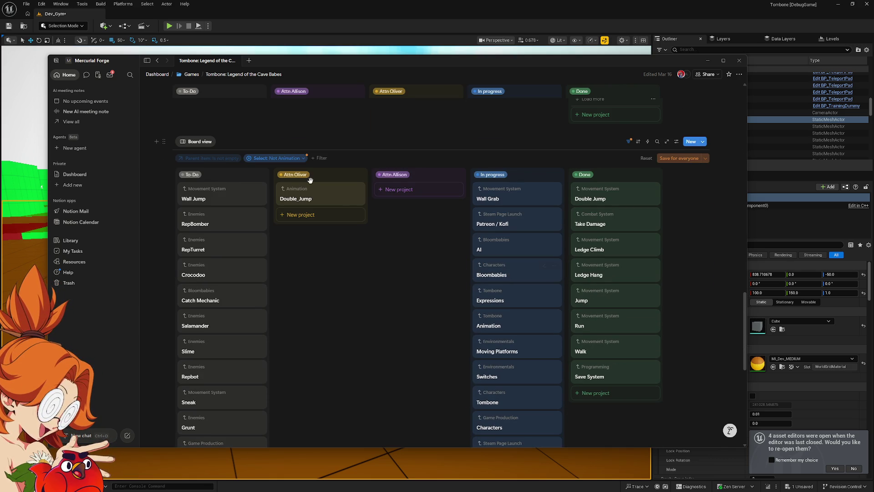
scroll(277, 261, down, 8)
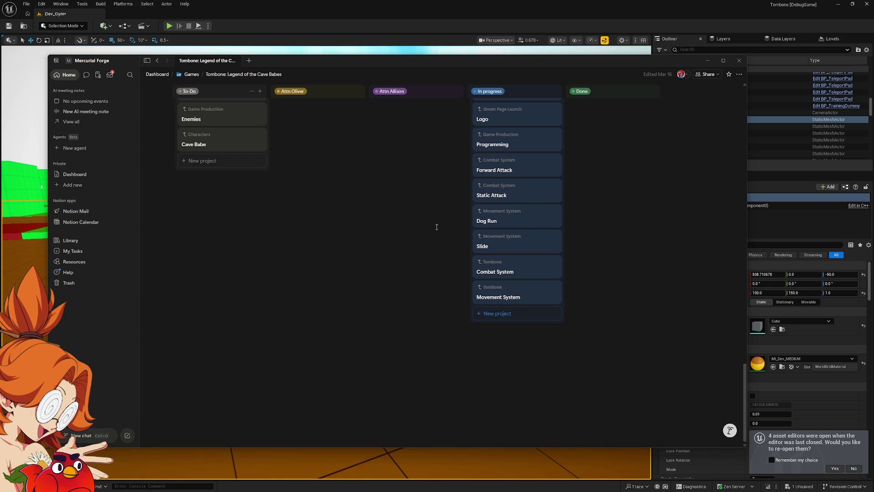
scroll(368, 273, up, 10)
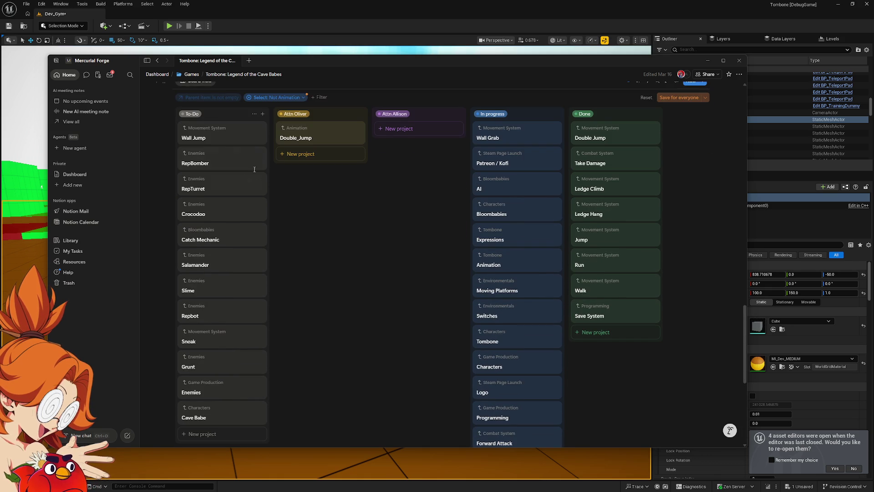
scroll(236, 355, down, 3)
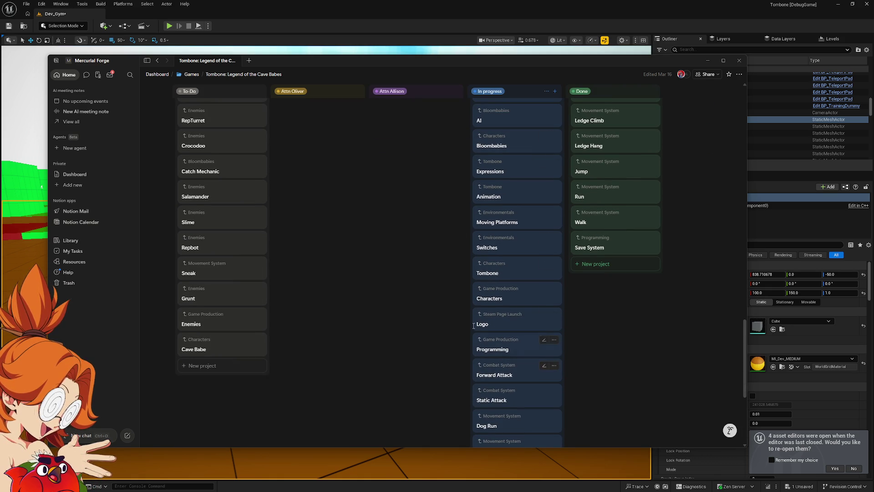
scroll(474, 326, up, 6)
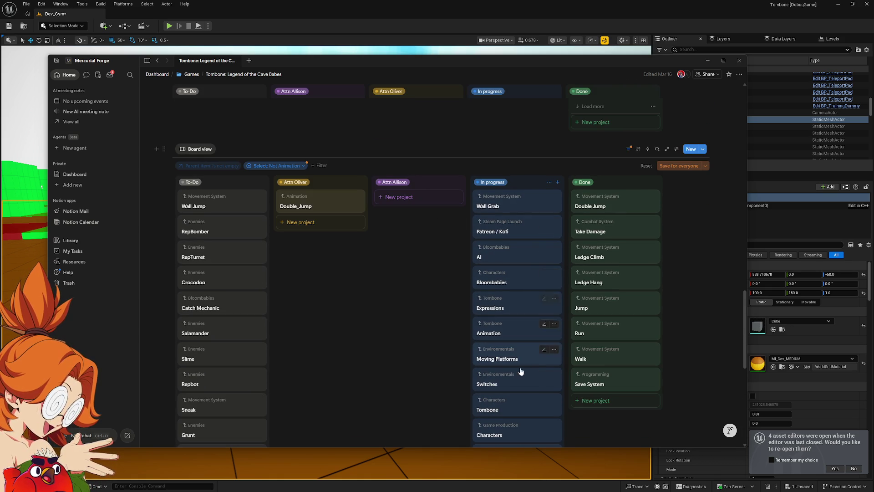
scroll(397, 297, up, 10)
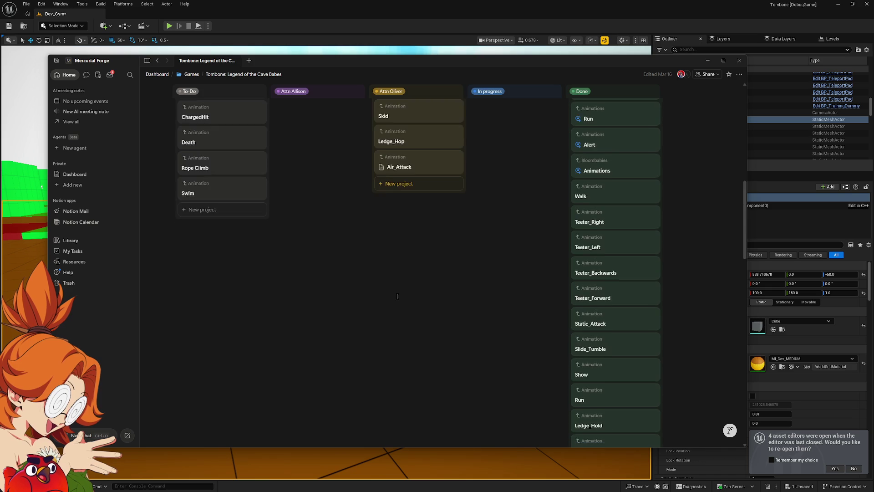
scroll(397, 296, up, 10)
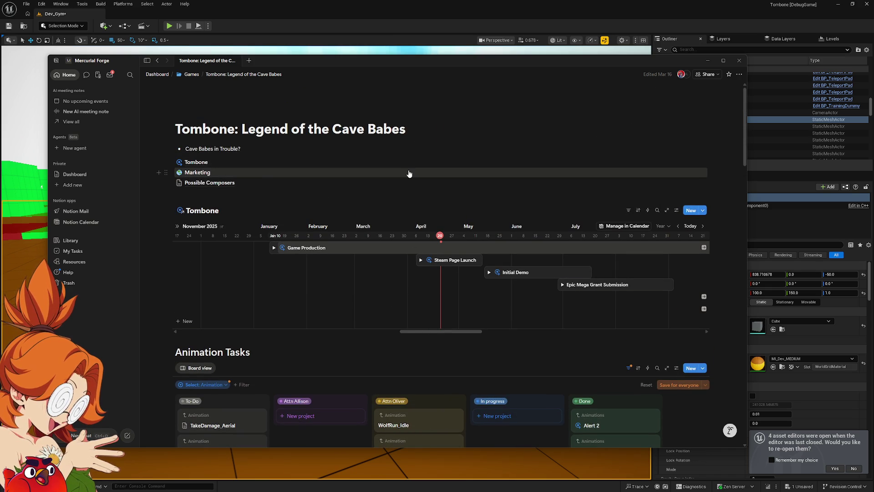
click(187, 164)
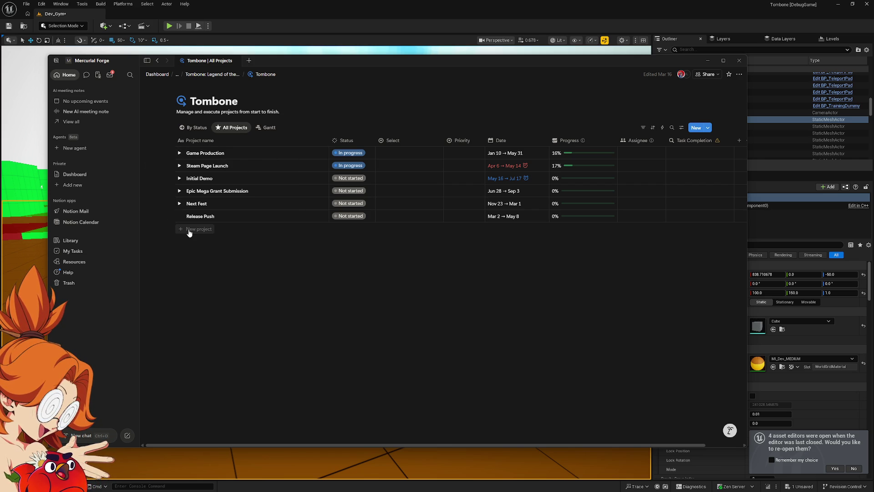
Inspect Epic Mega Grant Submission and its Core Materials tasks, then return to the Tombone page.
click(180, 192)
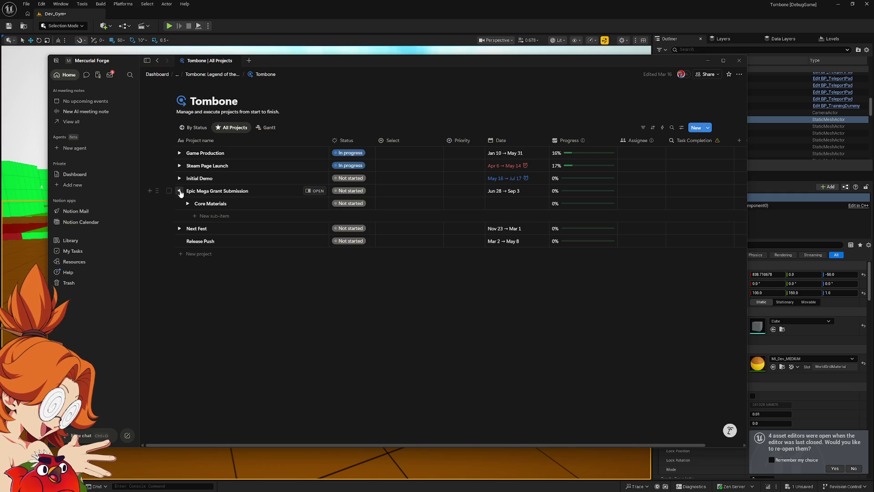
click(186, 204)
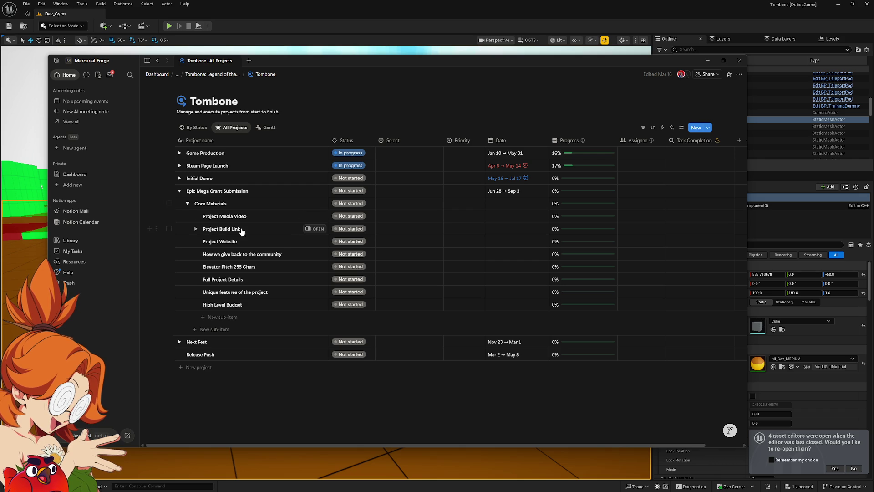
click(187, 204)
click(179, 191)
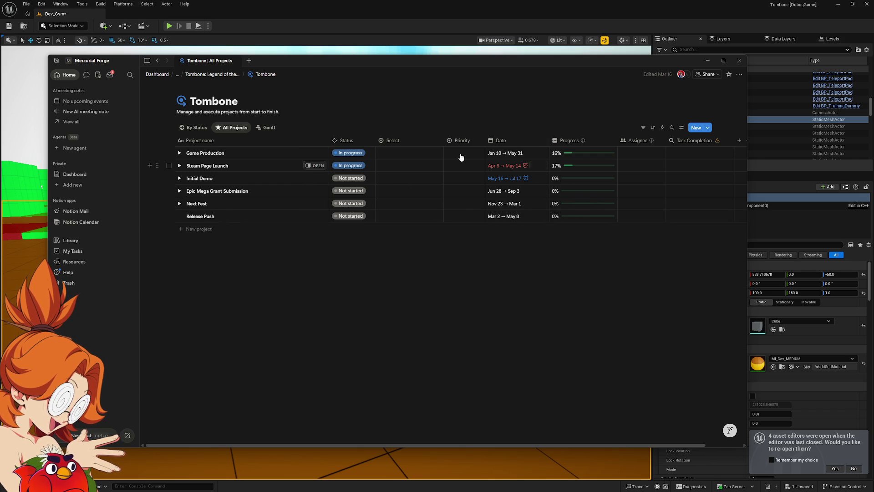
click(222, 75)
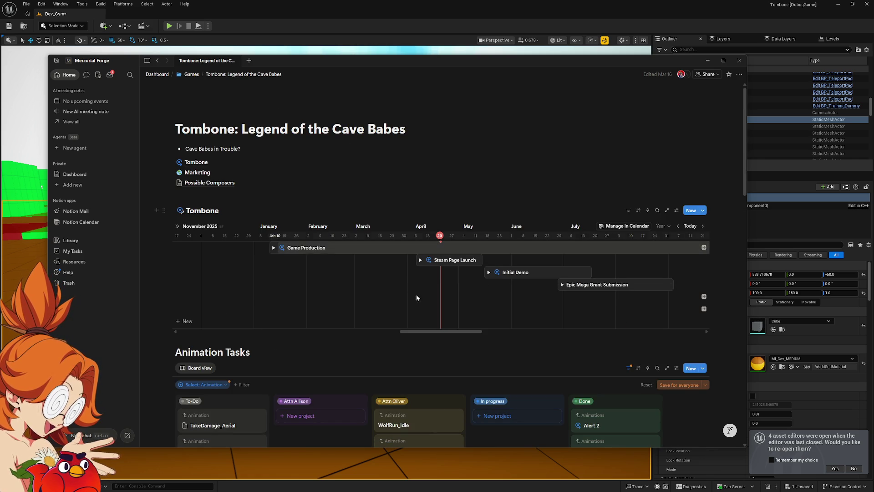
Pan the Tombone timeline and review the Initial Demo and Steam Page Launch sub-items.
mouse_move(431, 331)
mouse_down()
mouse_move(523, 334)
mouse_move(491, 320)
mouse_move(424, 319)
mouse_move(443, 320)
mouse_move(437, 324)
mouse_up()
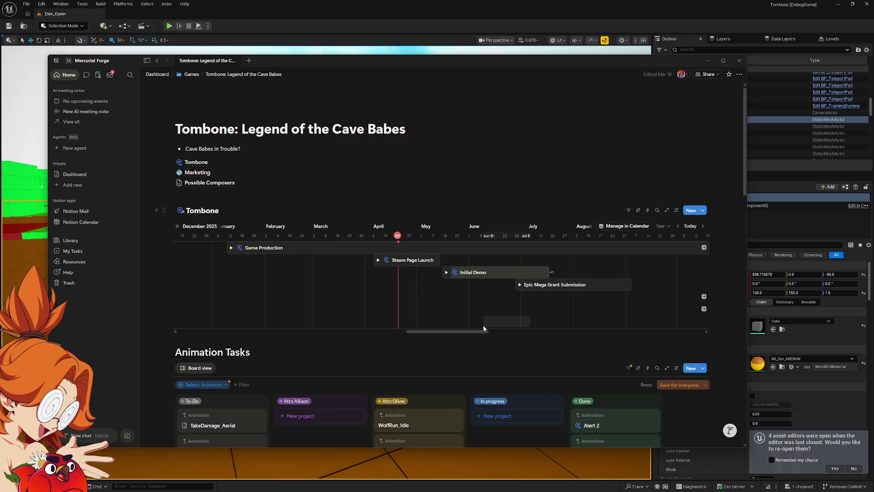
scroll(470, 334, right, 5)
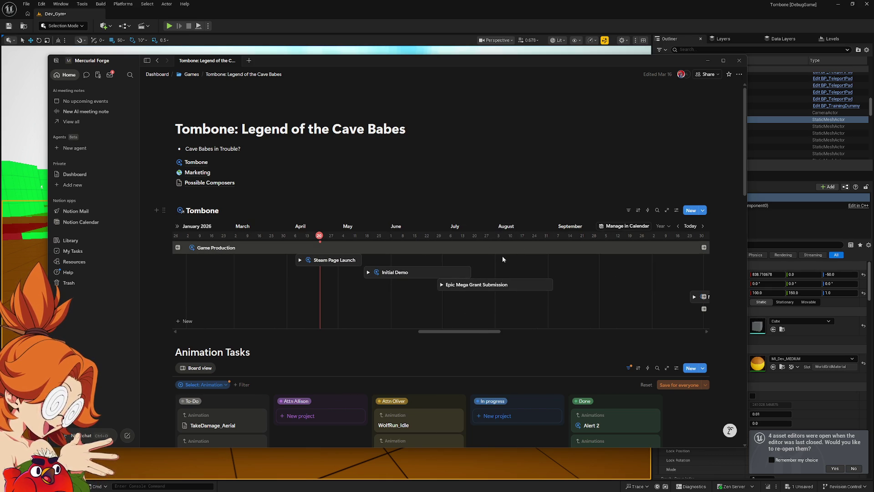
click(368, 272)
scroll(419, 228, down, 3)
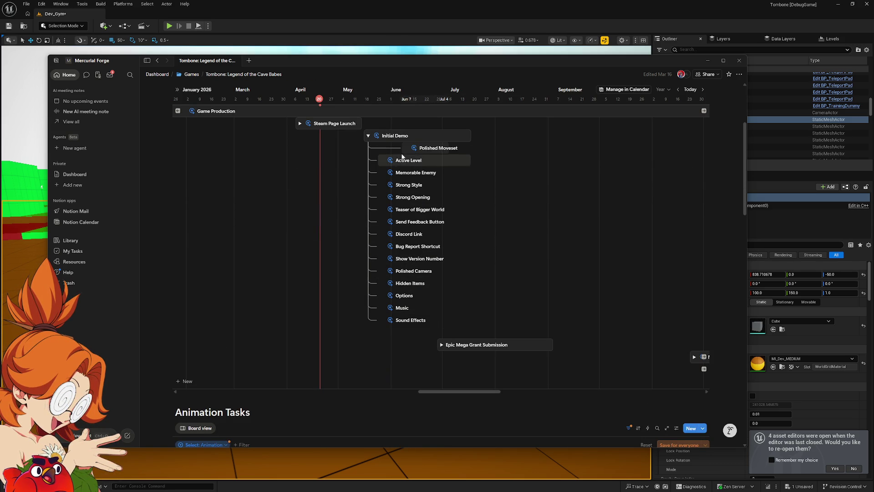
scroll(403, 269, up, 2)
click(368, 204)
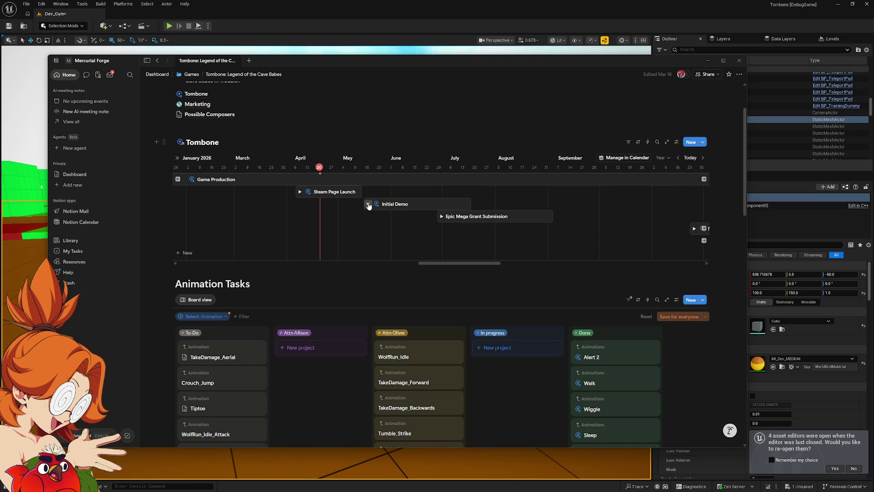
click(299, 192)
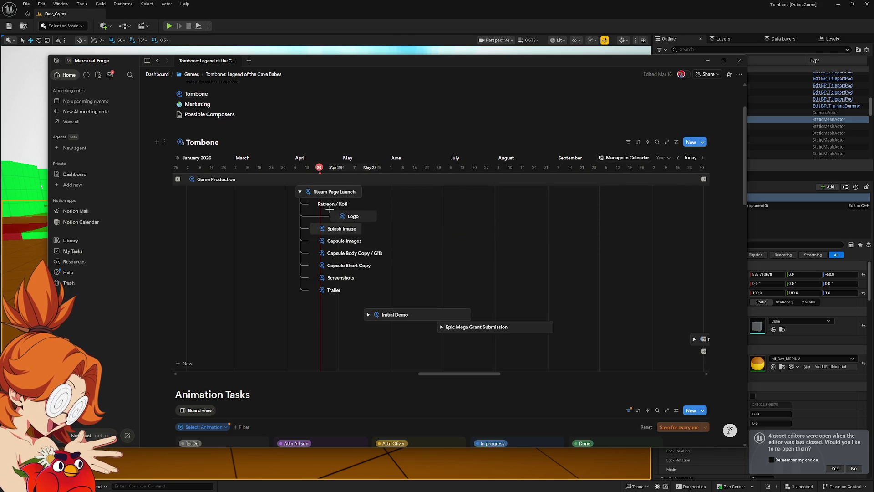
click(300, 192)
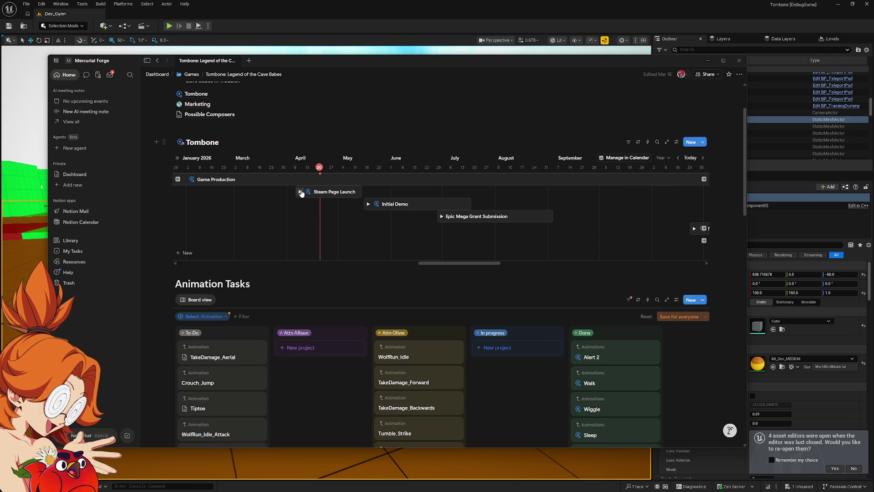
Review Epic Mega Grant Submission, Next Fest deadlines and Release Push on the timeline.
click(442, 217)
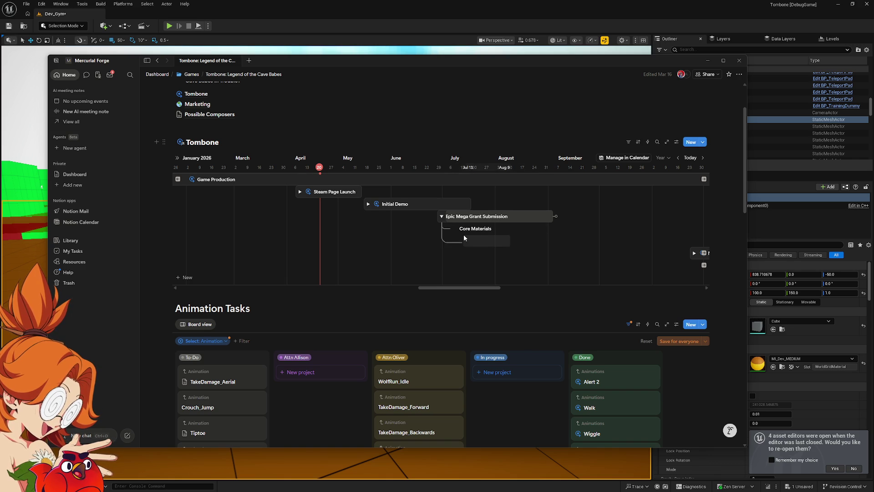
click(441, 216)
drag(454, 263, 495, 266)
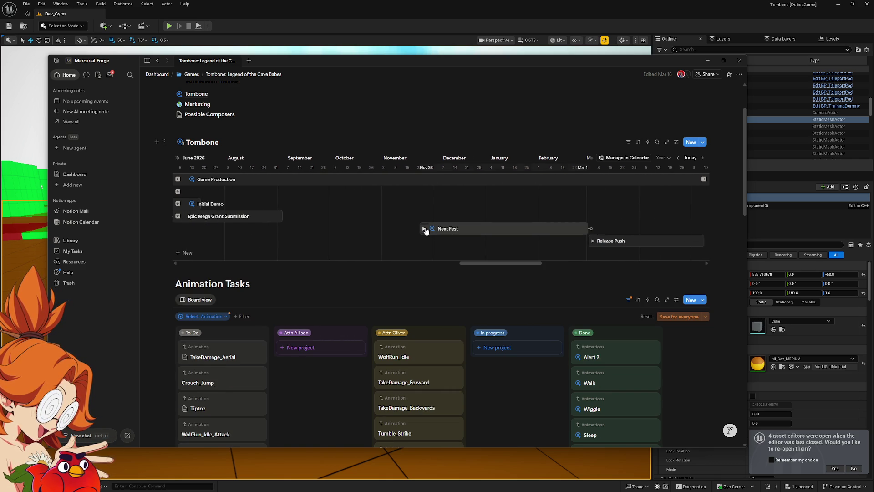
click(424, 228)
scroll(394, 260, right, 5)
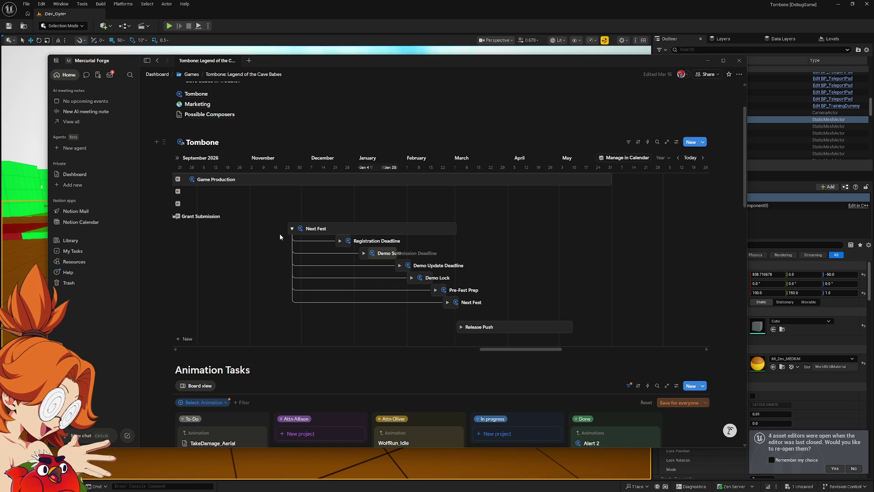
click(292, 228)
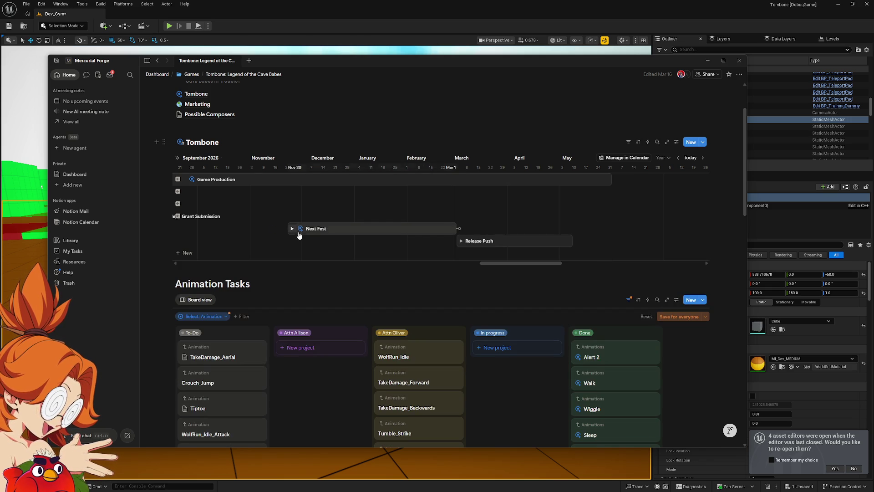
click(460, 240)
scroll(456, 251, right, 3)
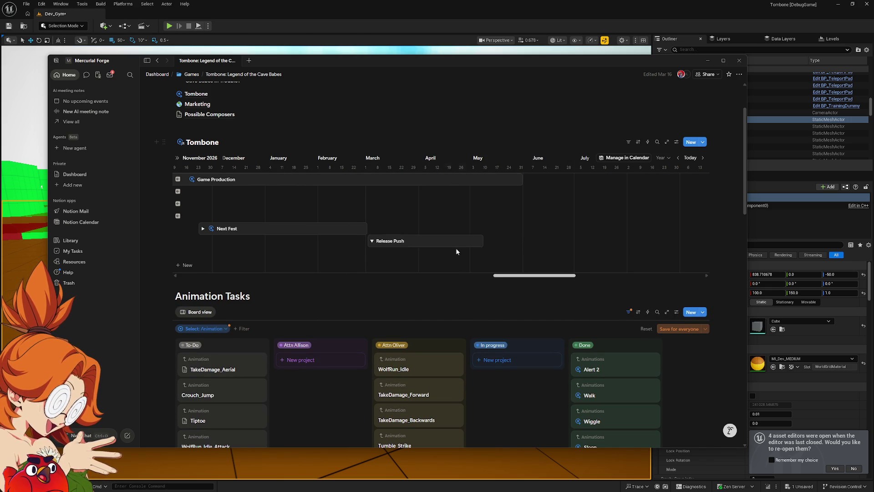
click(372, 240)
Pan back and forth across the timeline, then open the Tombone projects database.
mouse_move(534, 264)
mouse_down()
mouse_move(437, 265)
mouse_move(533, 266)
mouse_move(447, 264)
mouse_move(456, 264)
mouse_up()
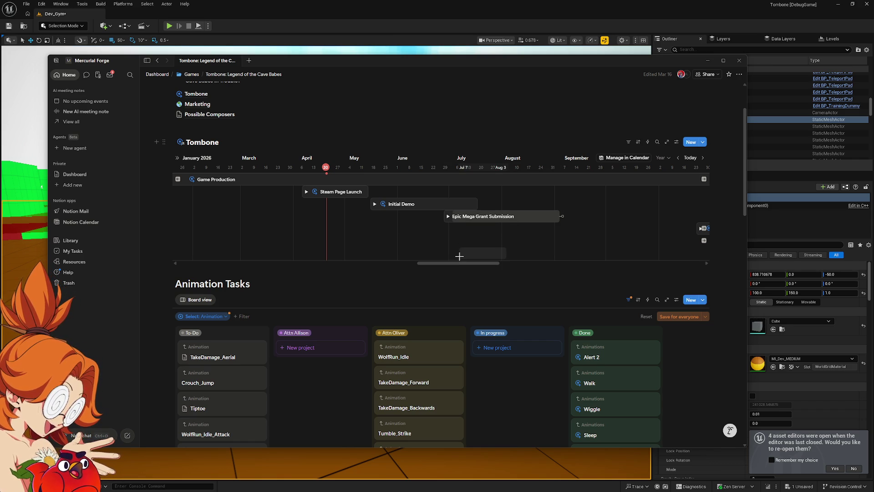
drag(459, 264, 559, 272)
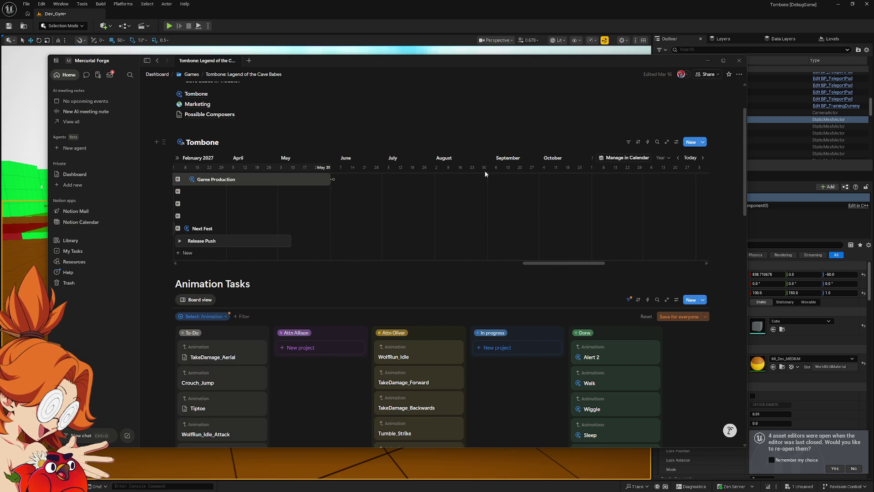
drag(546, 264, 426, 264)
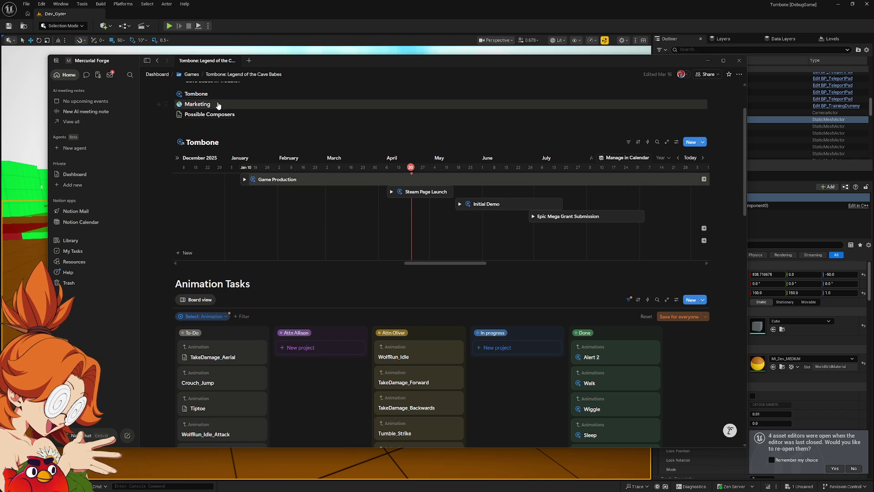
click(196, 94)
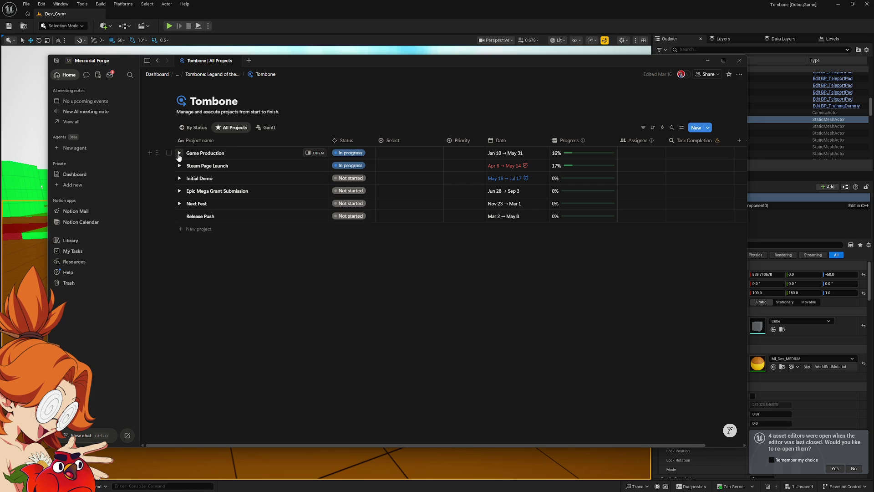
mouse_move(212, 74)
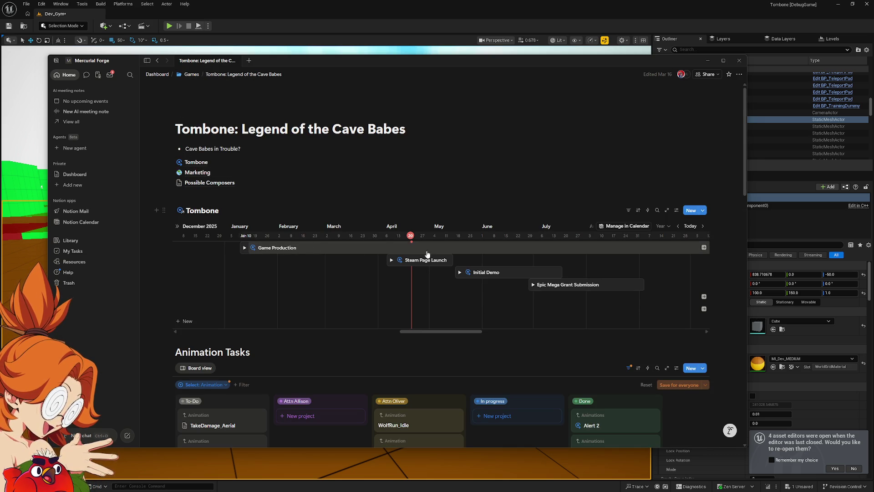
Nudge the timeline, then open the Tombone database's All Projects table.
mouse_move(431, 335)
mouse_down()
mouse_move(451, 335)
mouse_move(421, 331)
mouse_up()
mouse_move(195, 164)
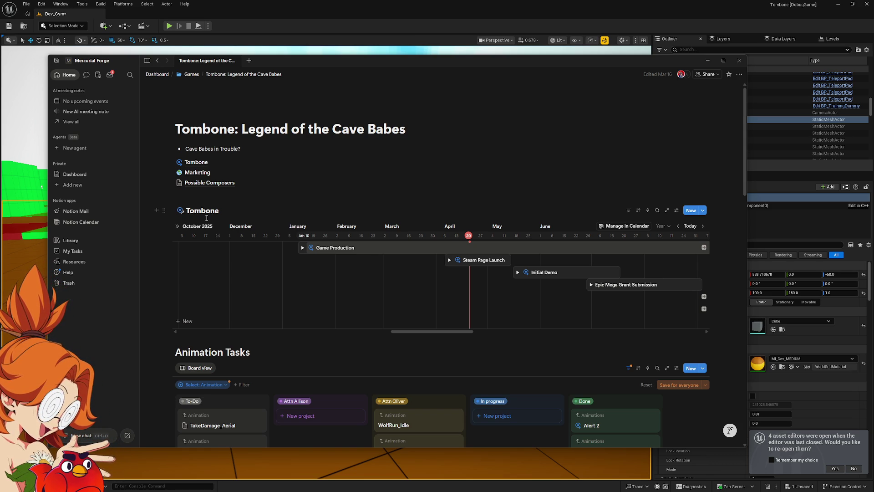
click(196, 162)
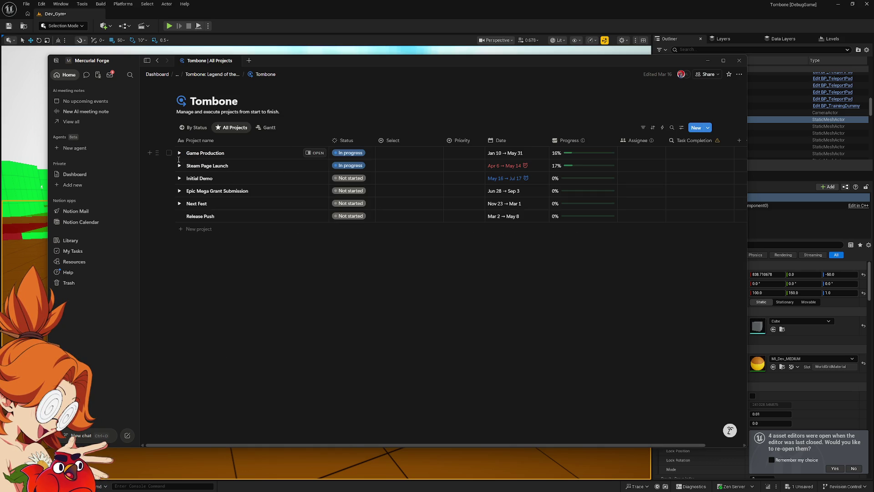
Expand Game Production and Programming, and review Environmentals including its Switches sub-items.
click(179, 154)
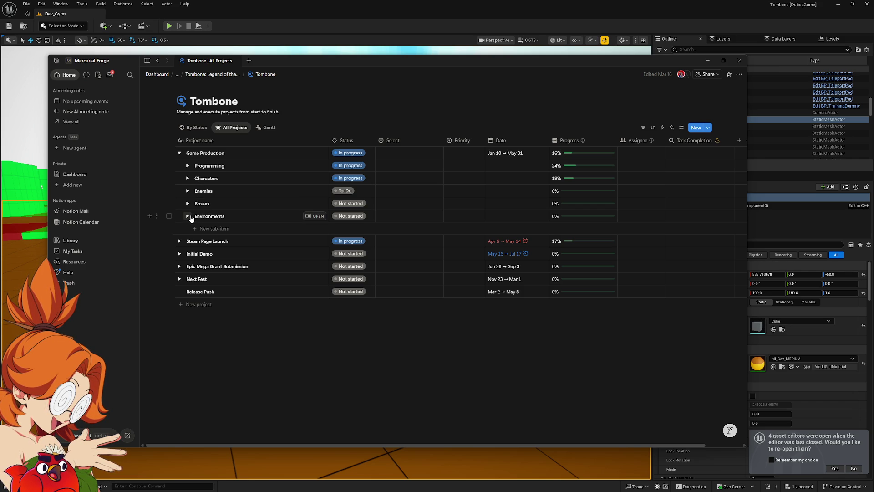
click(188, 166)
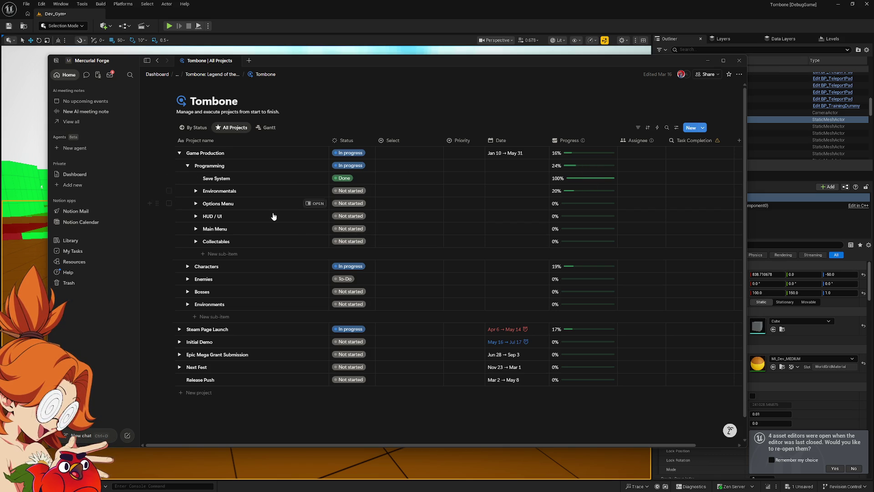
click(196, 191)
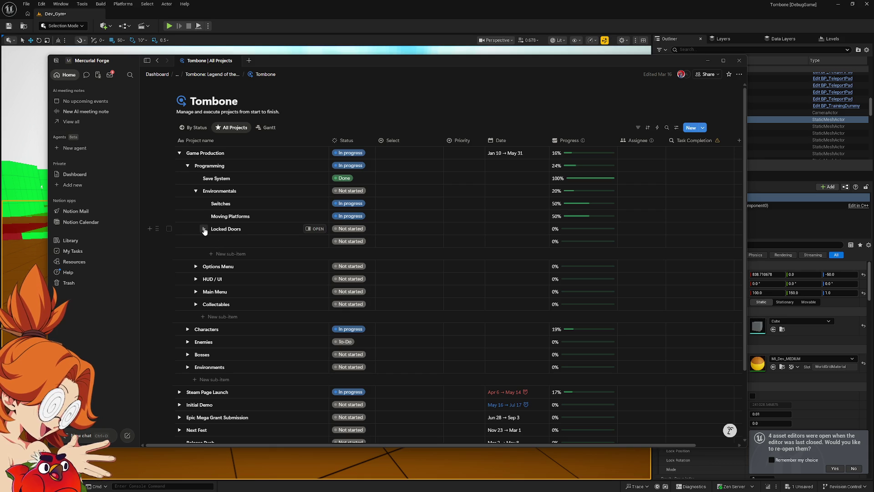
click(204, 203)
click(204, 203)
click(195, 191)
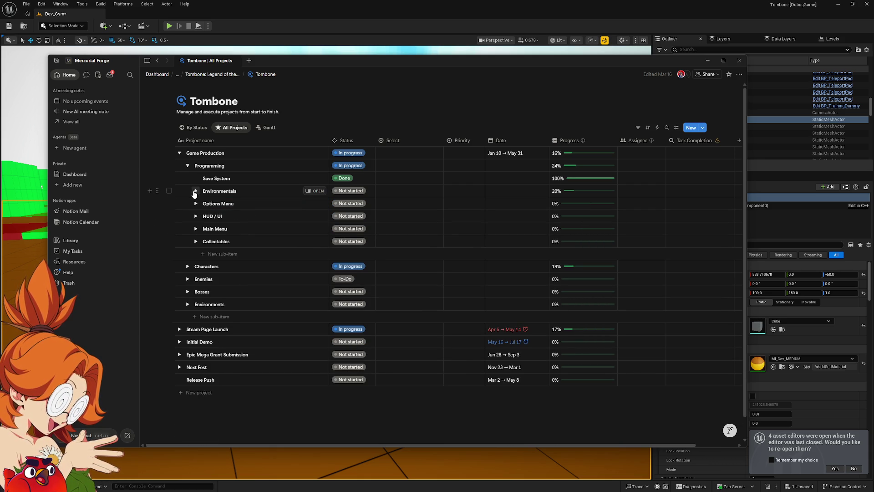
Review the Options Menu, HUD / UI, Main Menu (with Save Slots) and Collectables tasks in turn.
click(195, 204)
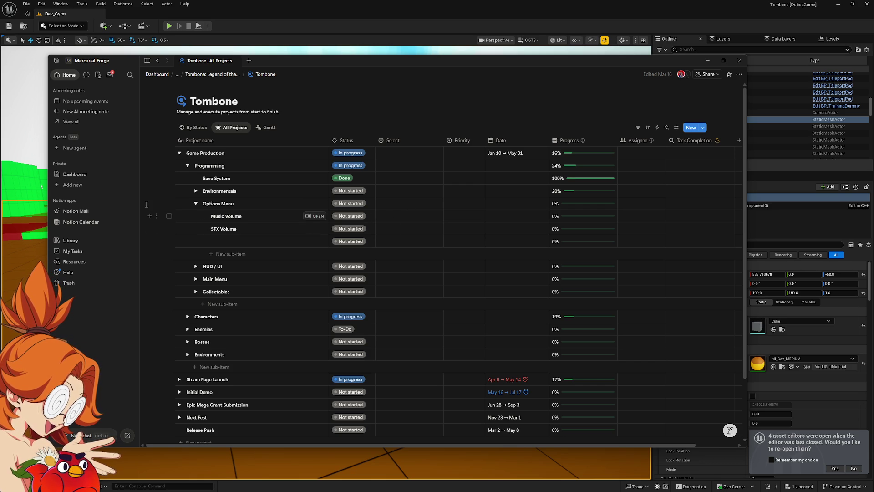
click(196, 204)
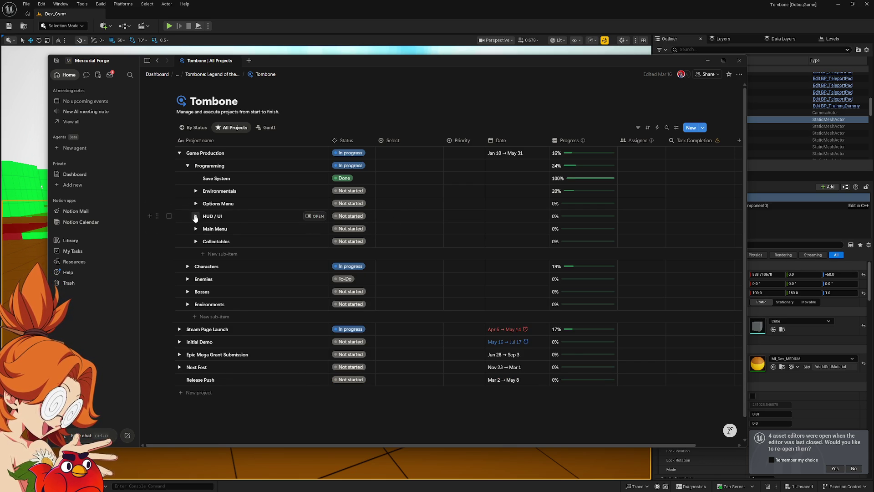
click(196, 216)
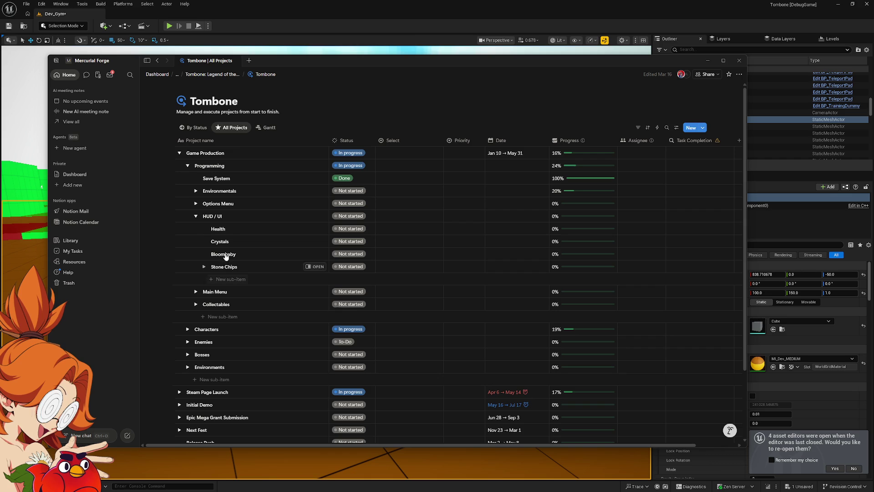
click(195, 217)
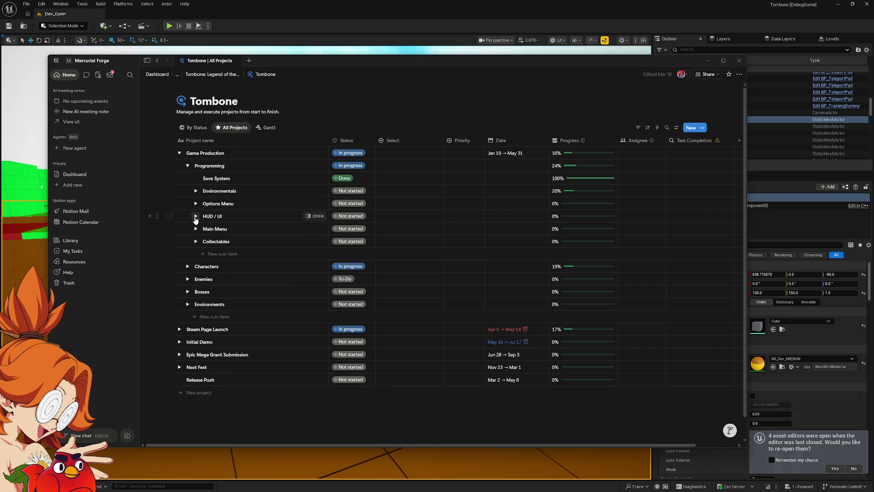
click(195, 229)
click(201, 242)
click(200, 242)
click(196, 228)
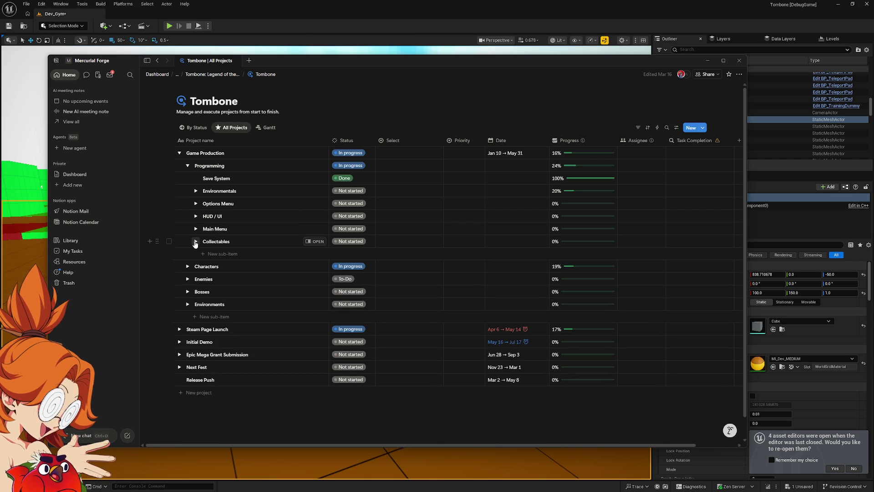
click(195, 242)
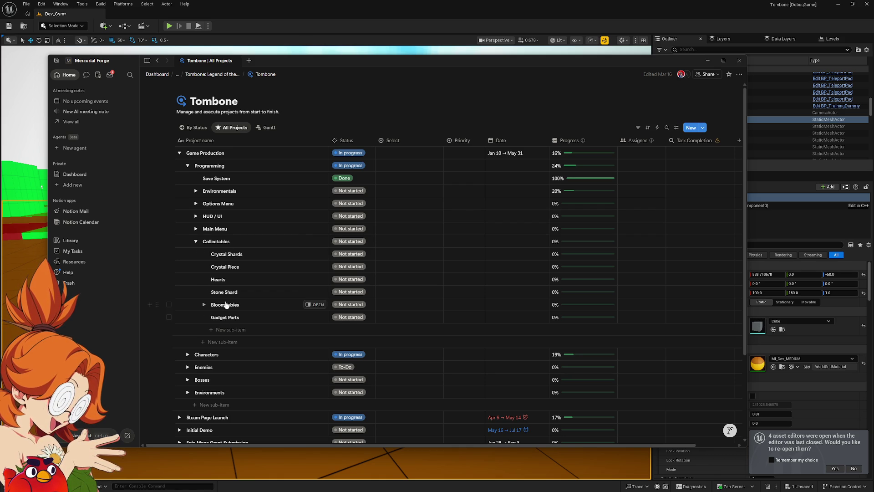
click(196, 242)
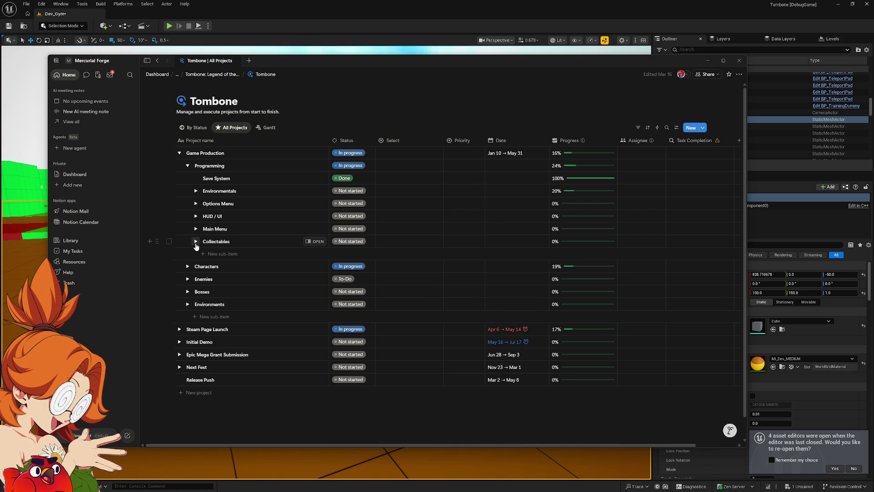
Collapse Programming, review the Tombone character's tasks and Expressions under Characters, then collapse everything.
click(188, 166)
click(187, 178)
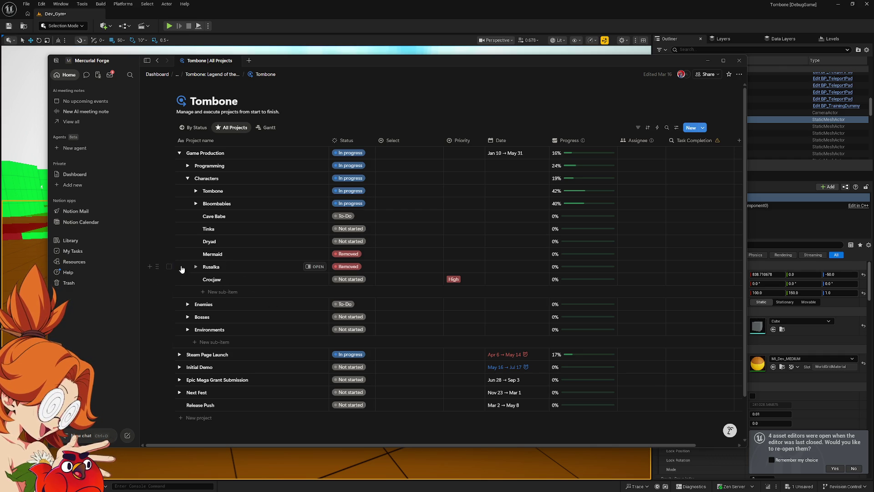
click(195, 191)
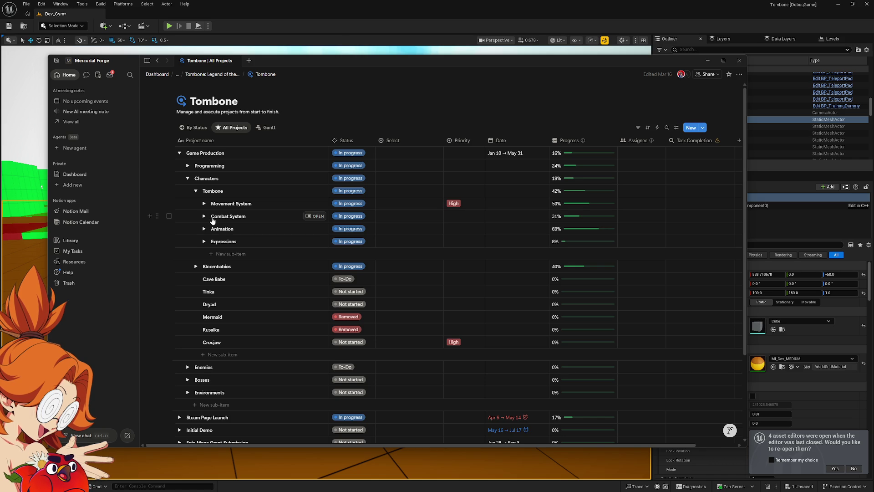
click(204, 241)
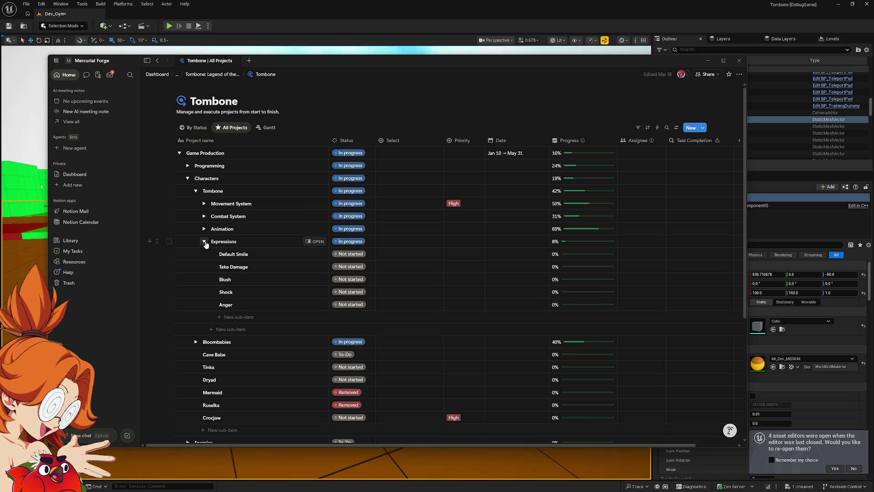
click(204, 241)
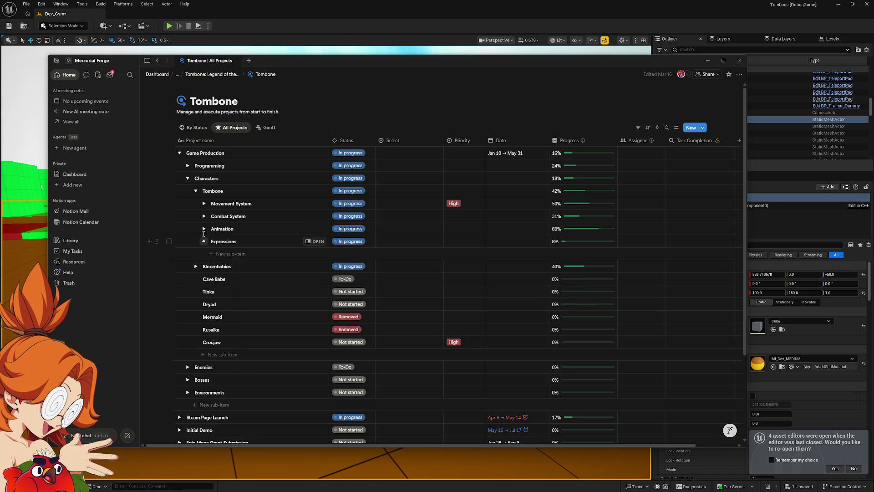
click(196, 191)
click(187, 179)
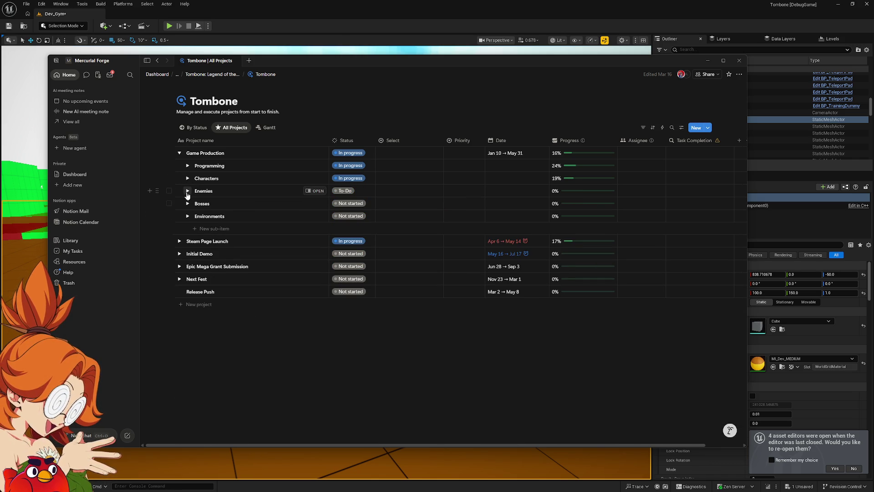
Expand the Enemies group and view the Salamander enemy page in side peek.
click(187, 191)
scroll(273, 258, down, 3)
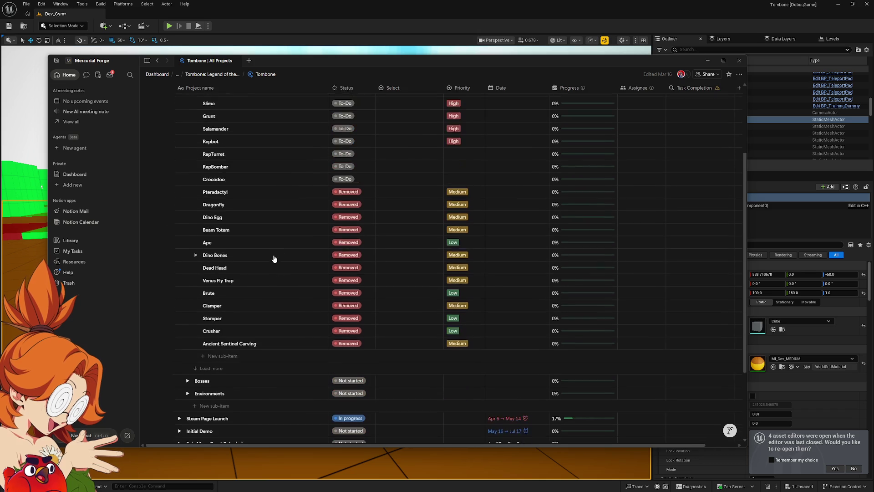
scroll(245, 325, up, 3)
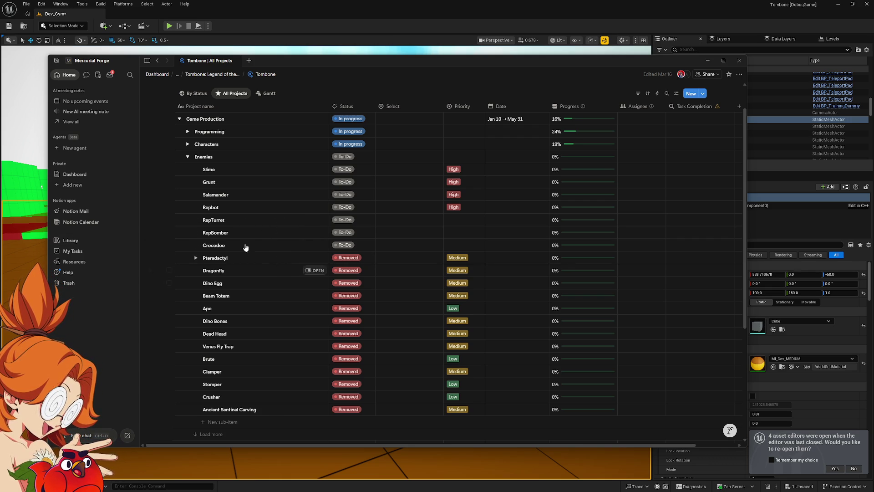
click(315, 194)
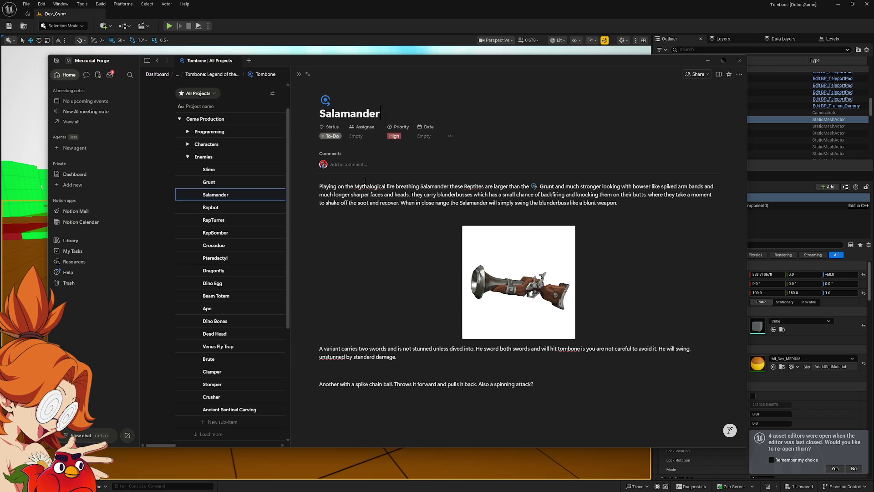
Close the Salamander side peek to return to the full Enemies list.
click(299, 75)
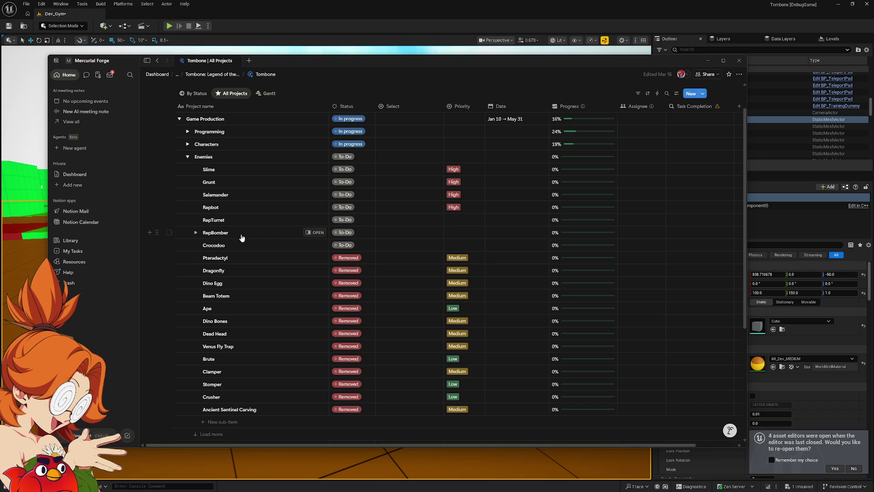
Scroll up, review the Environments sub-items, then collapse Environments again.
scroll(187, 162, up, 2)
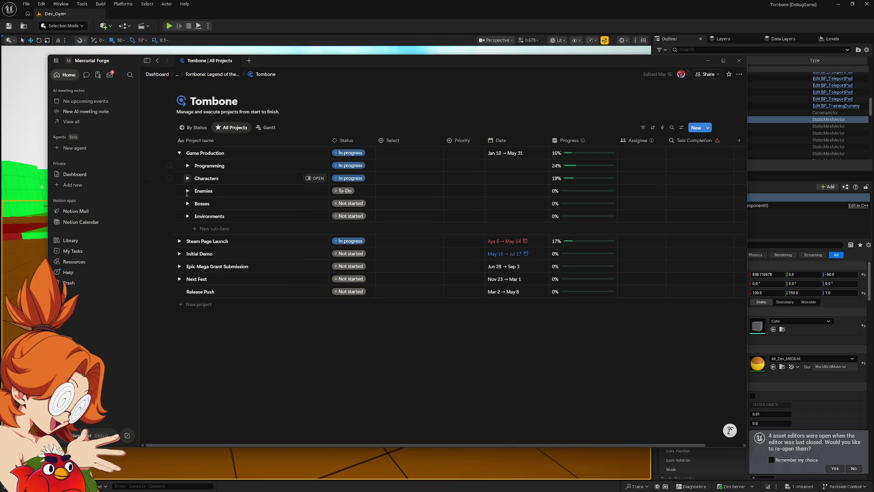
click(187, 216)
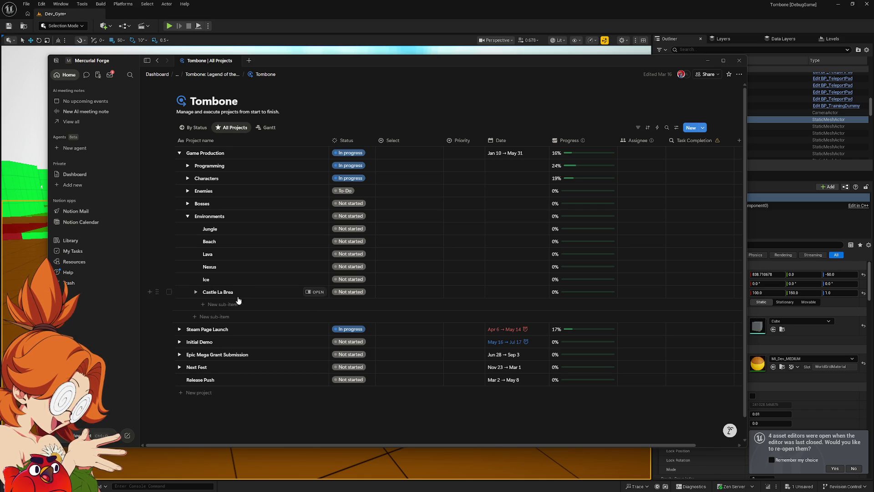
click(187, 217)
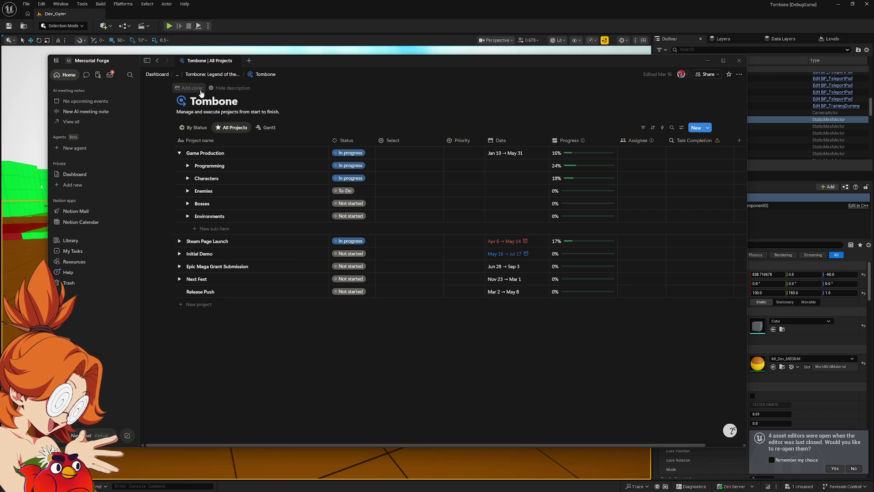
click(158, 61)
click(158, 61)
click(158, 61)
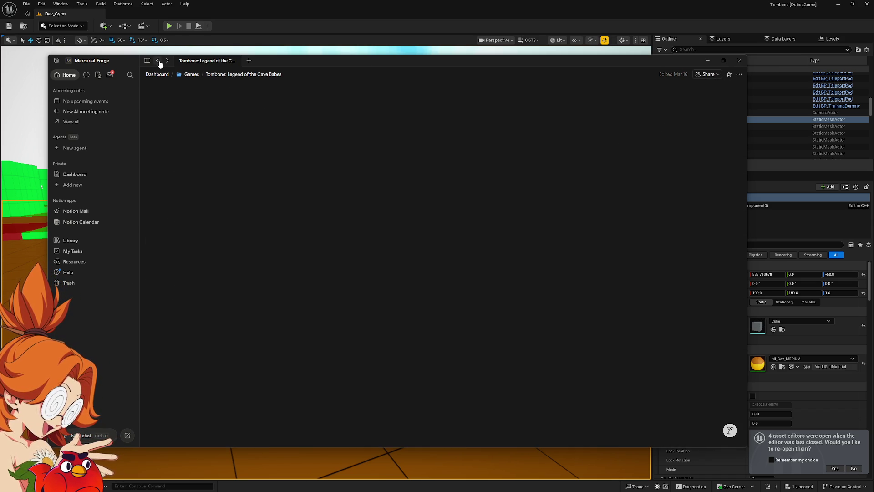
scroll(339, 338, down, 3)
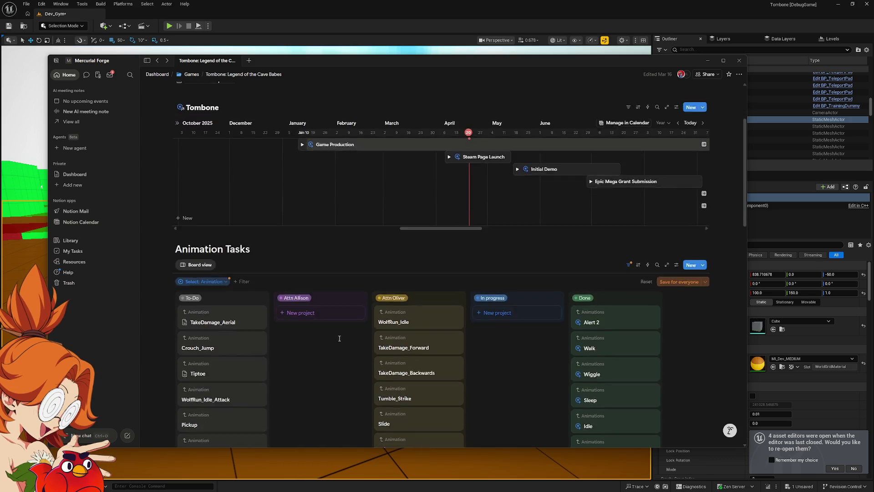
scroll(339, 338, down, 10)
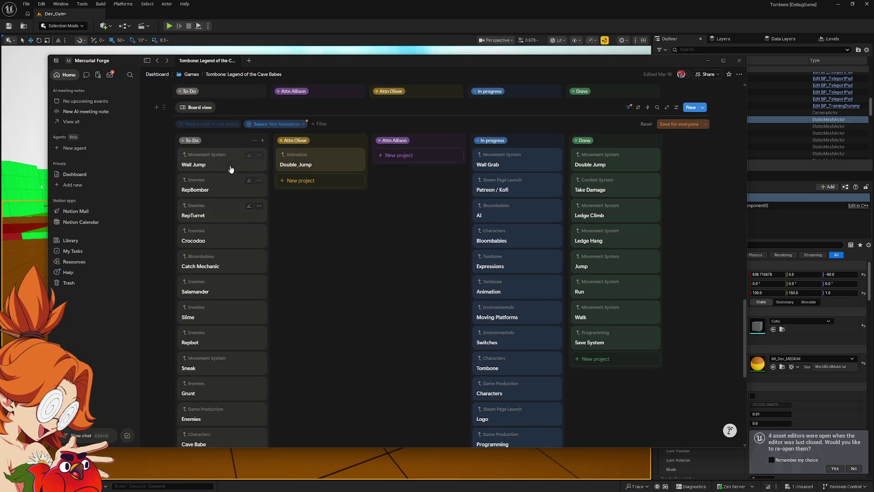
scroll(242, 363, down, 5)
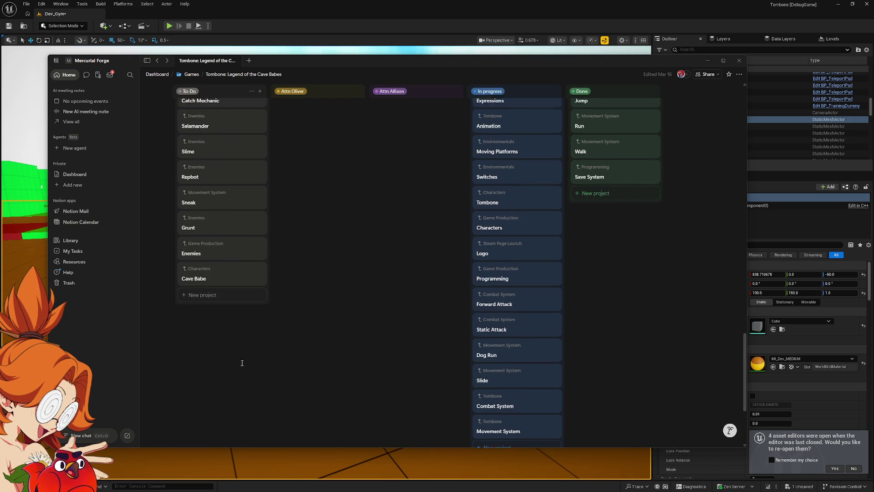
scroll(242, 363, up, 3)
scroll(243, 363, down, 2)
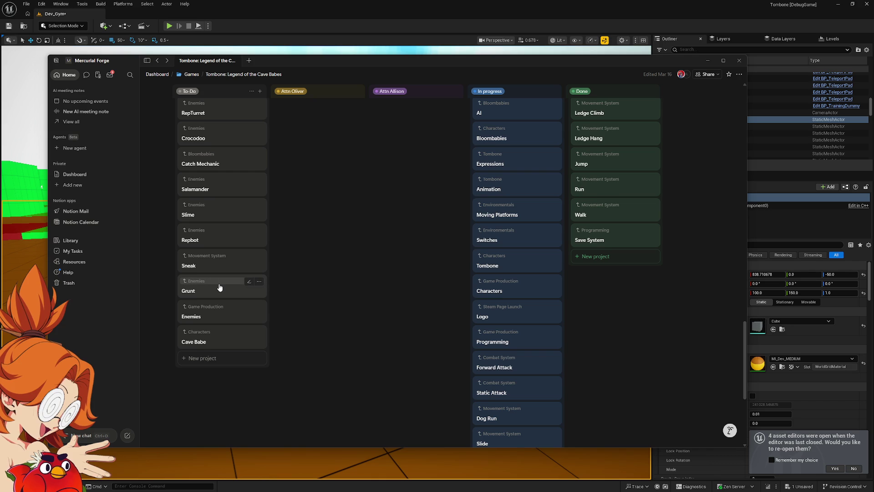
scroll(218, 300, up, 3)
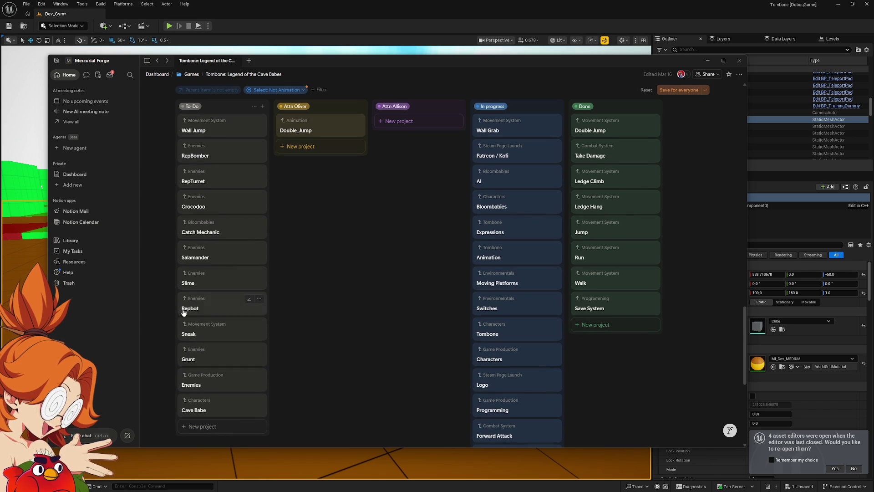
scroll(210, 315, up, 1)
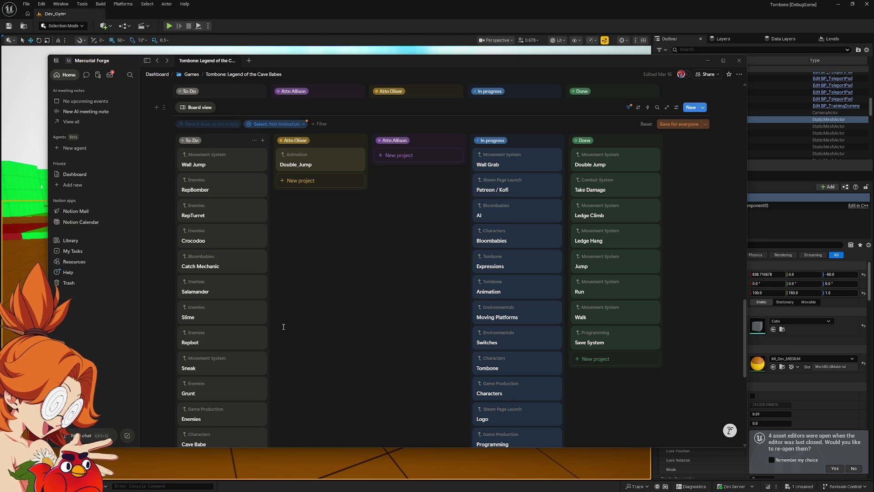
scroll(284, 325, down, 5)
scroll(286, 323, down, 5)
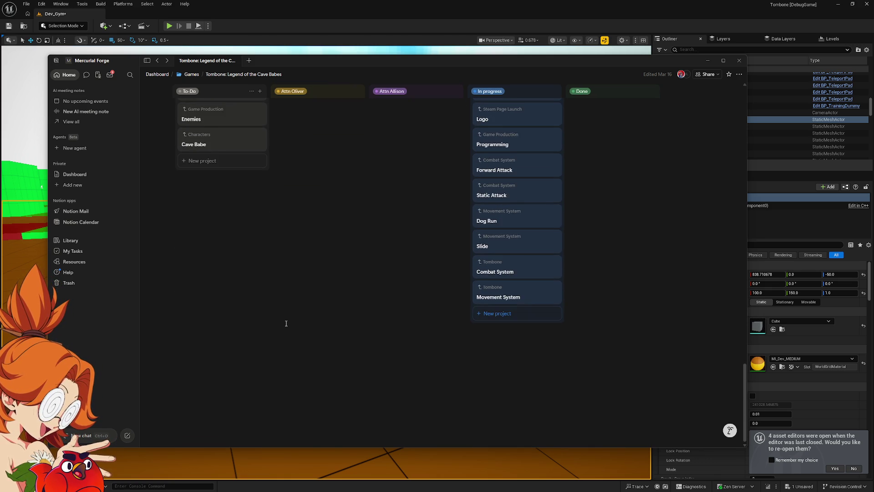
scroll(273, 341, up, 10)
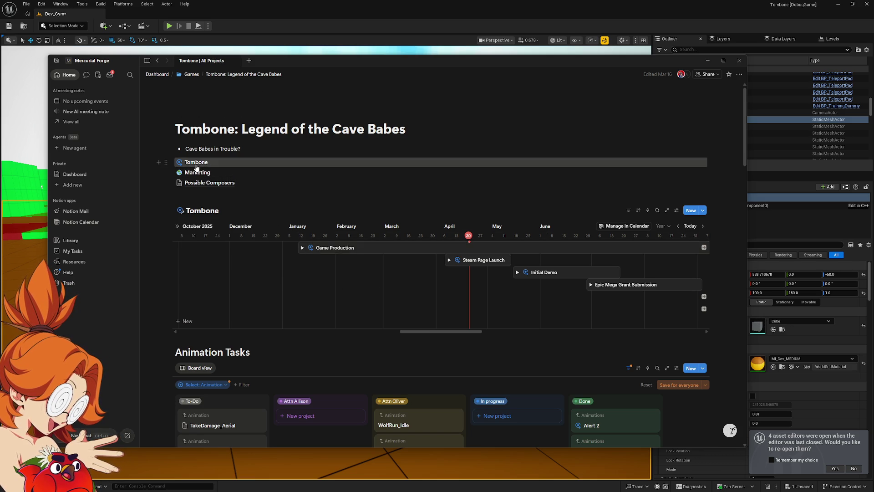
Open the Tombone database and expand Game Production, Environments and Characters.
click(195, 162)
click(181, 154)
click(180, 153)
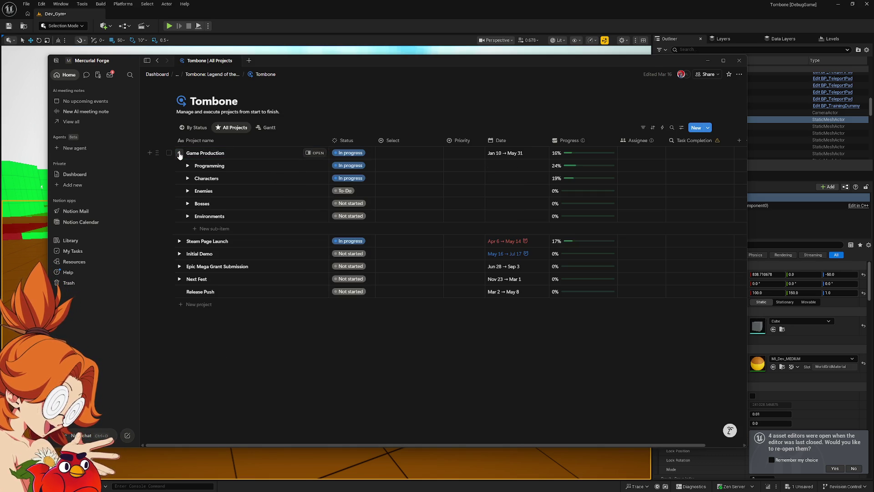
click(188, 216)
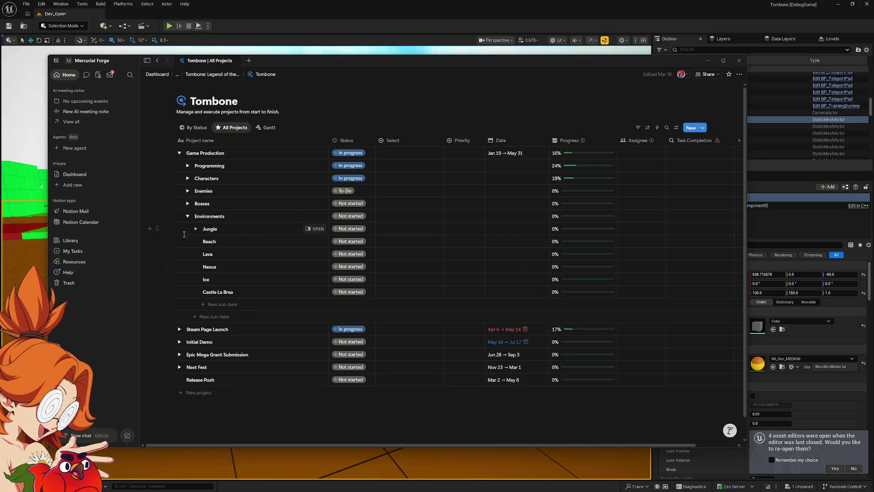
click(187, 178)
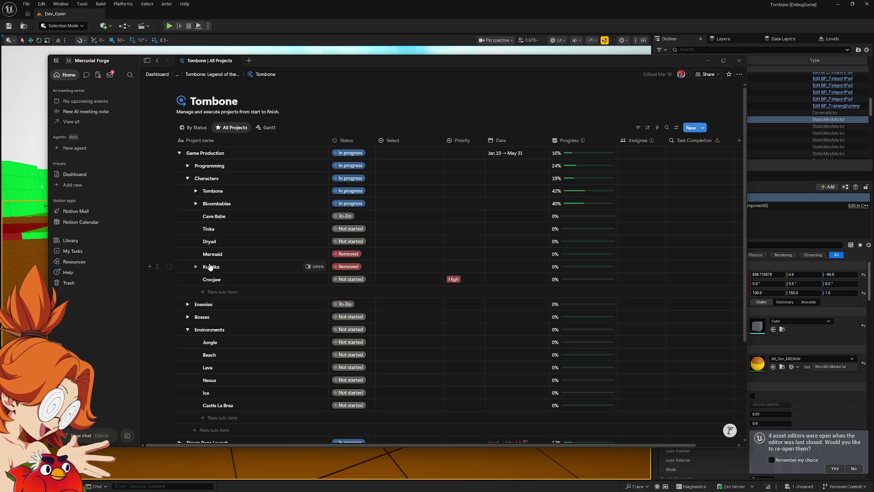
Add a 'Bone Bog' sub-item under Environments and drag it between Lava and Nexus.
scroll(239, 314, down, 3)
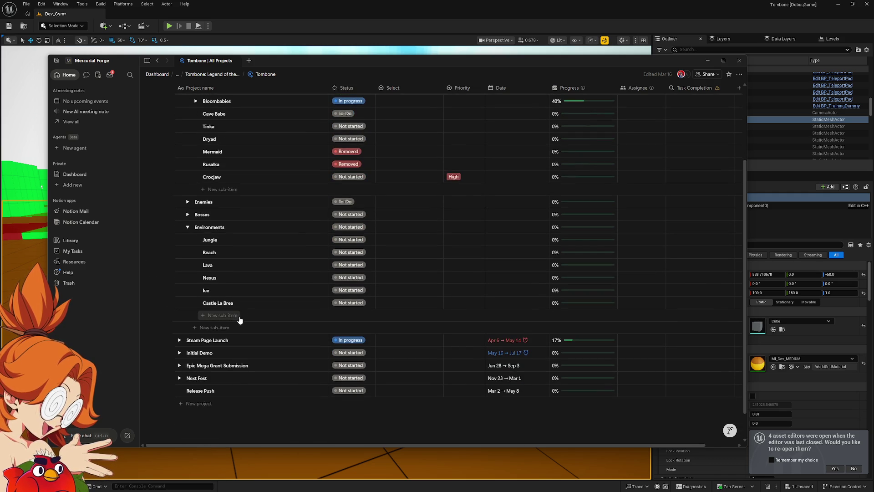
click(246, 323)
text(Boneyard )
text(B)
key(BackSpace)
key(BackSpace)
key(BackSpace)
text(Bog)
key(Return)
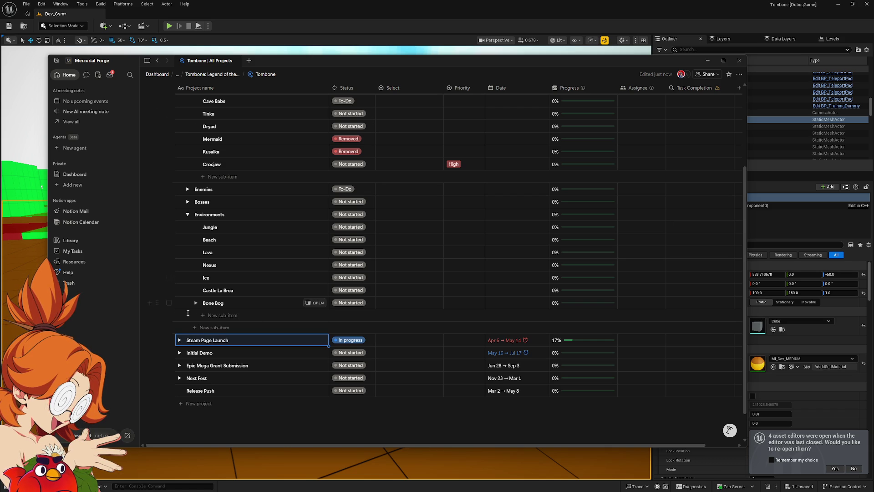
drag(157, 303, 165, 263)
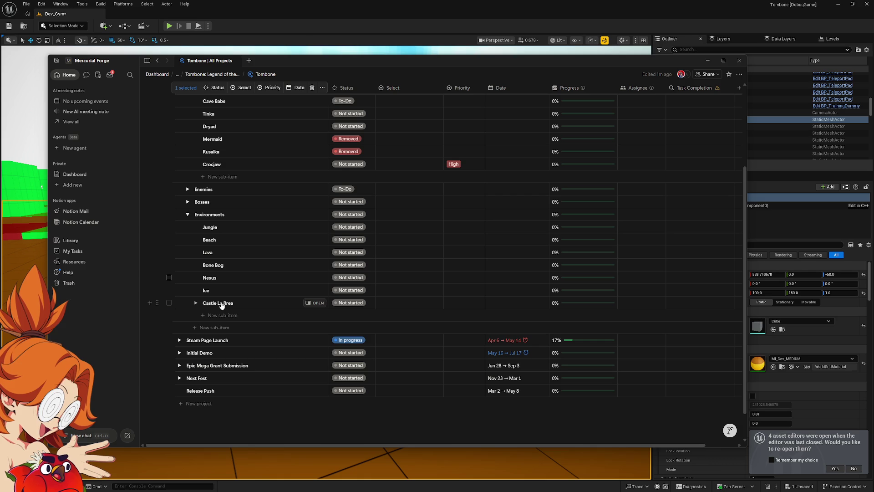
Scroll the Tombone table up and back down to check the reordered Environments.
scroll(223, 314, up, 3)
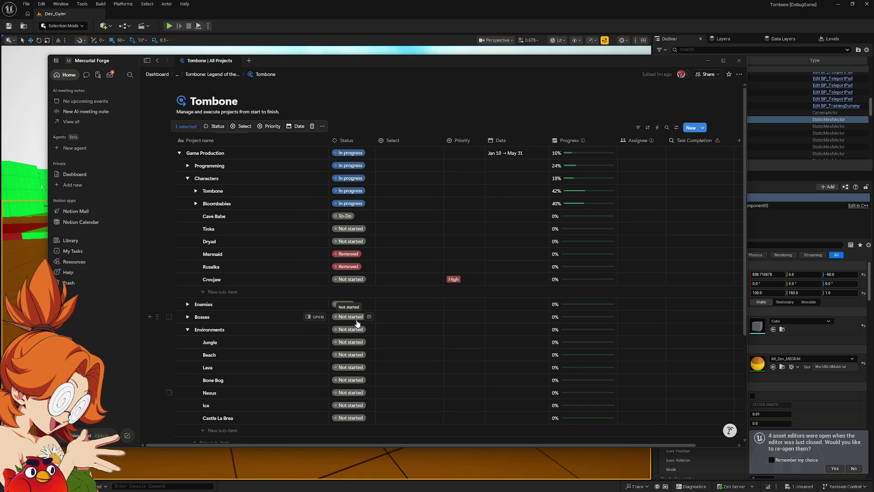
scroll(357, 323, down, 3)
Look over the Cave Babes boards, then open the Tombone All Projects linked database.
scroll(325, 335, up, 3)
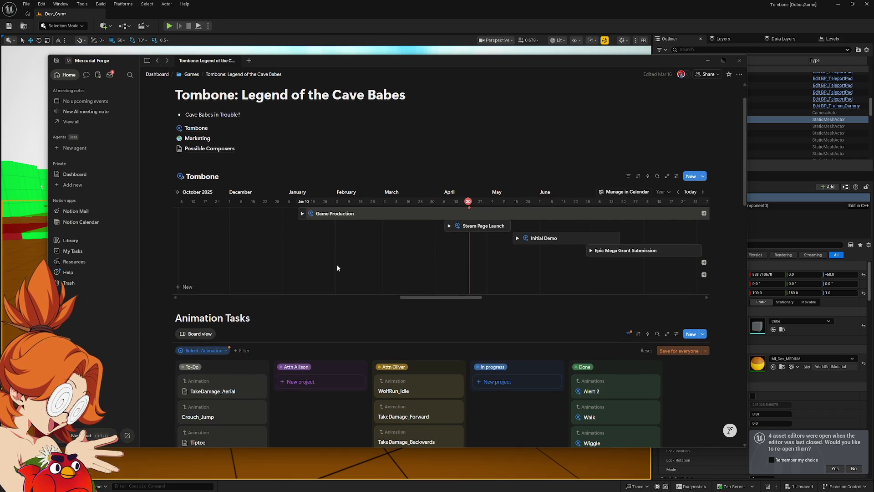
scroll(343, 218, down, 7)
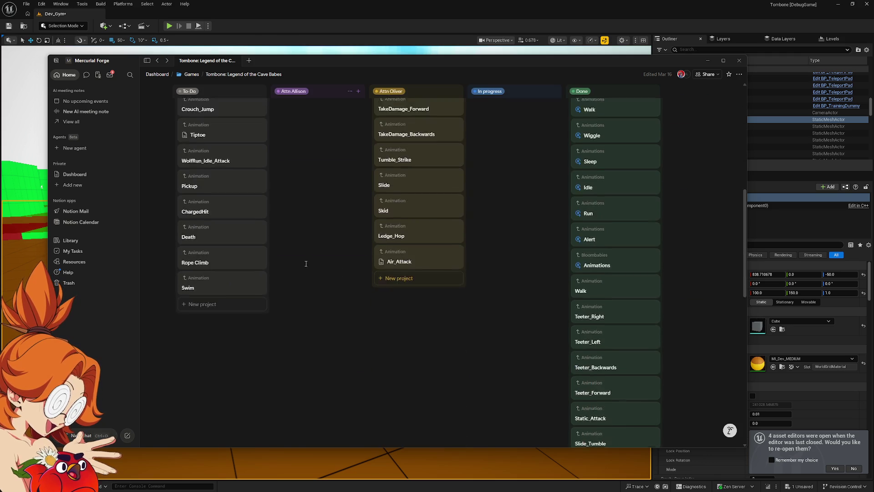
scroll(319, 258, up, 5)
scroll(351, 259, down, 11)
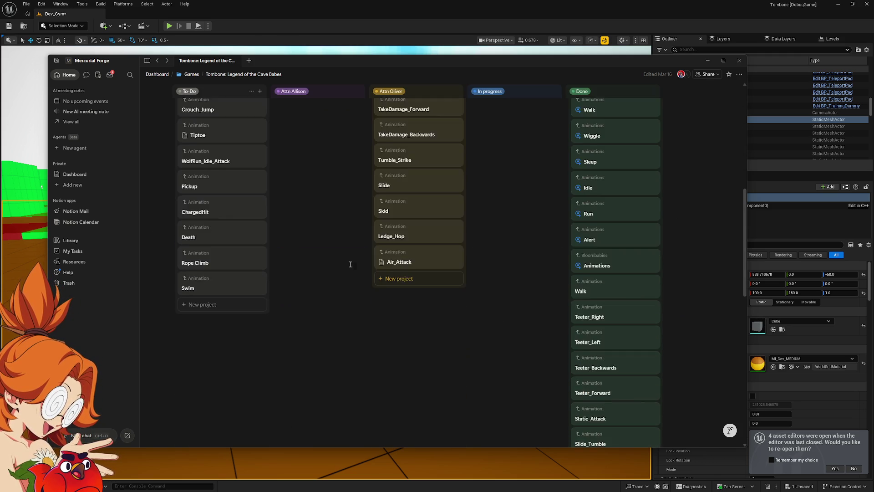
scroll(377, 240, down, 7)
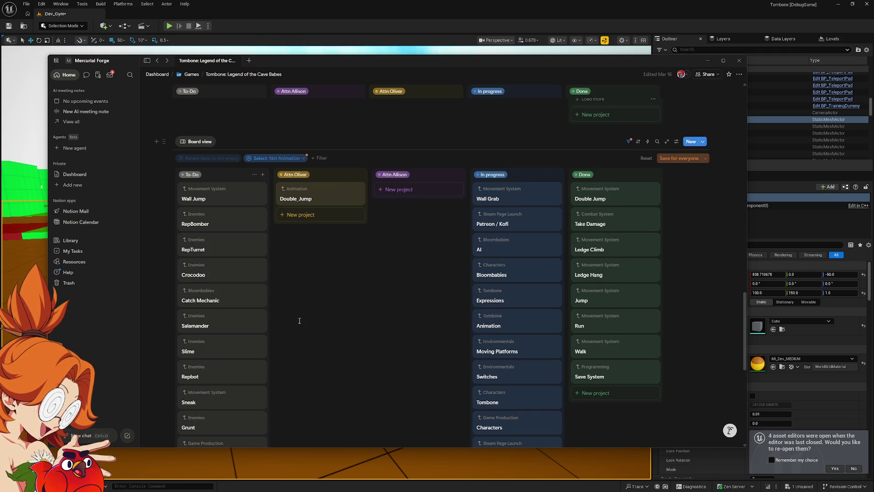
scroll(332, 307, down, 5)
scroll(327, 300, up, 12)
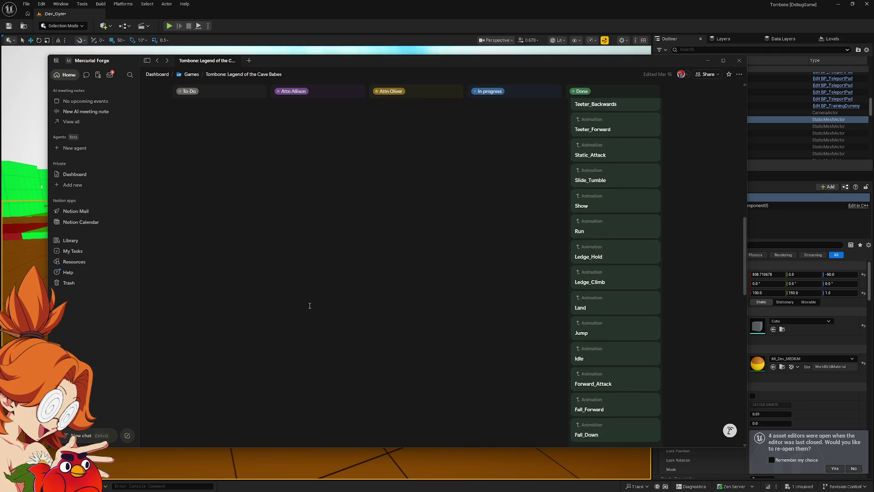
scroll(310, 305, up, 15)
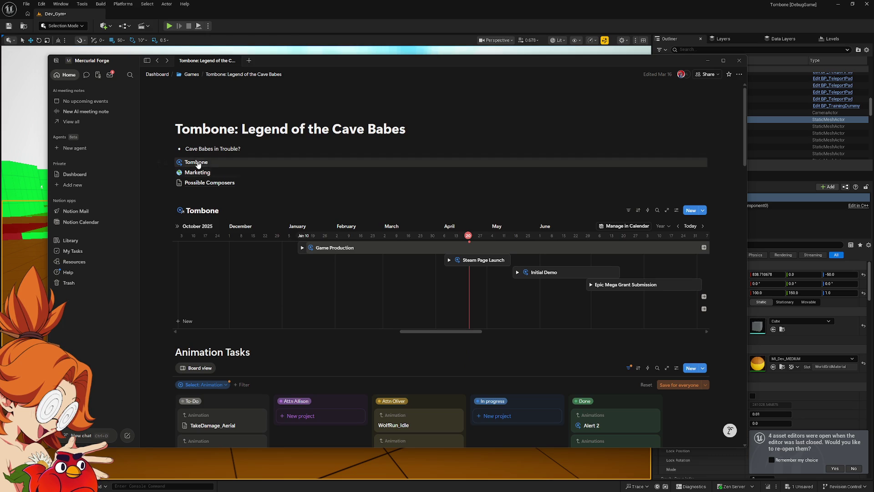
click(195, 162)
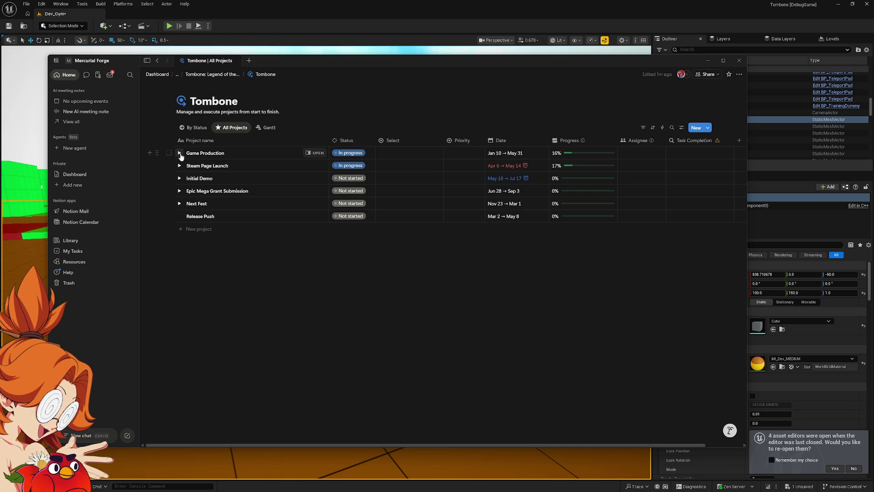
Expand Game Production, Characters, Tombone and Movement System to list tasks like Sneak, Walk and Swim.
click(179, 153)
click(187, 166)
click(187, 166)
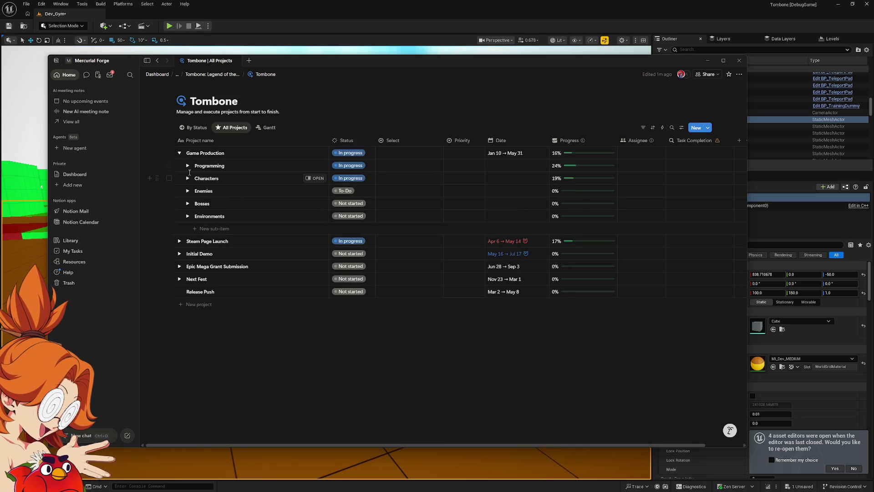
click(187, 177)
click(196, 191)
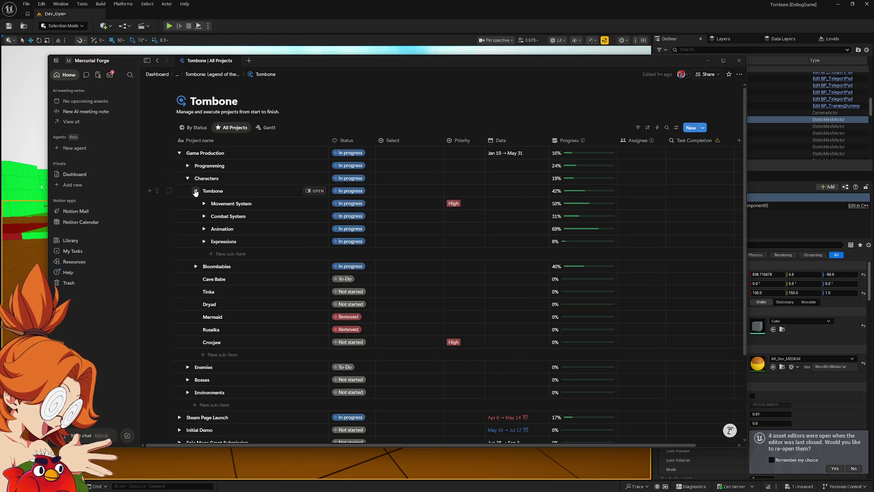
click(203, 217)
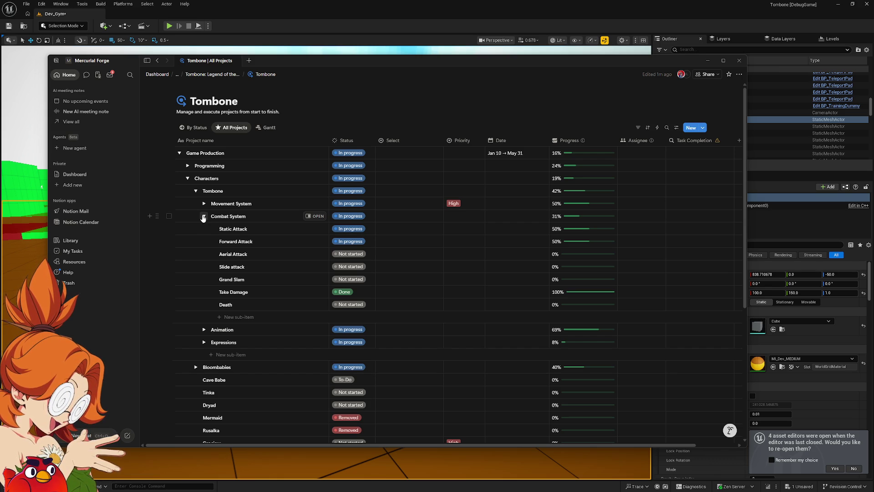
click(204, 217)
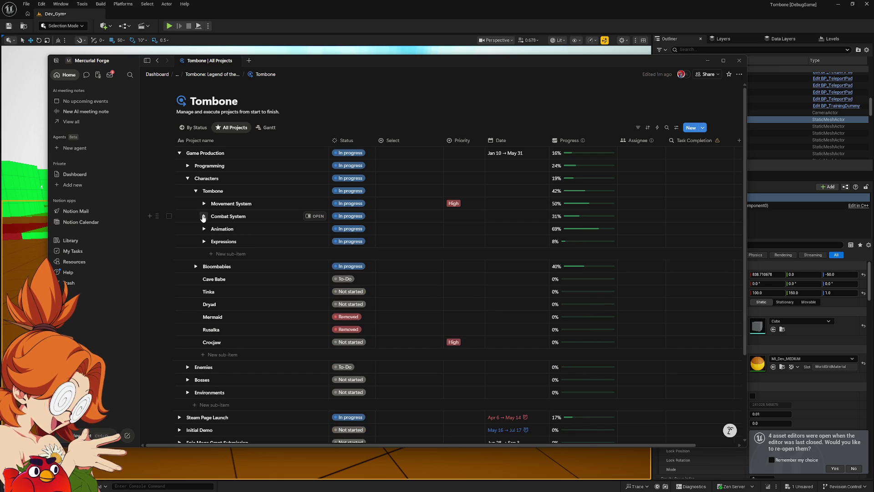
click(203, 204)
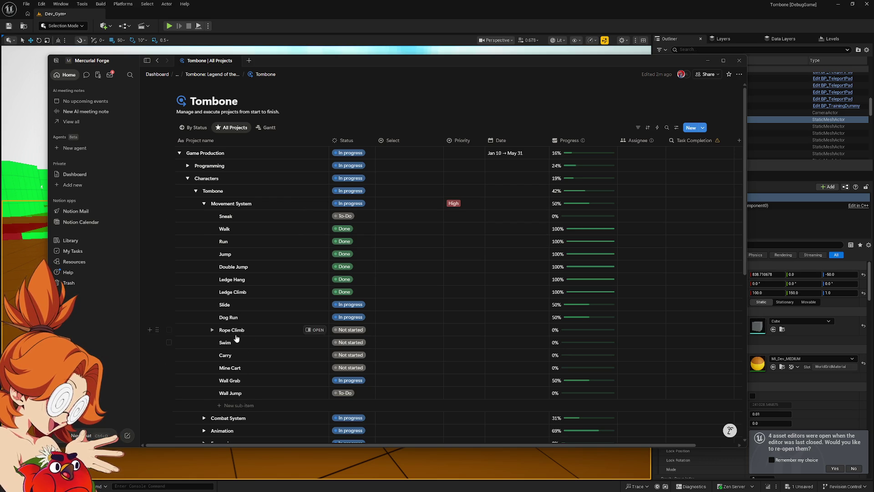
click(212, 342)
Preview the Swim task page, close it, and switch to the Unreal Editor's Dev_Gym level.
click(212, 343)
click(312, 343)
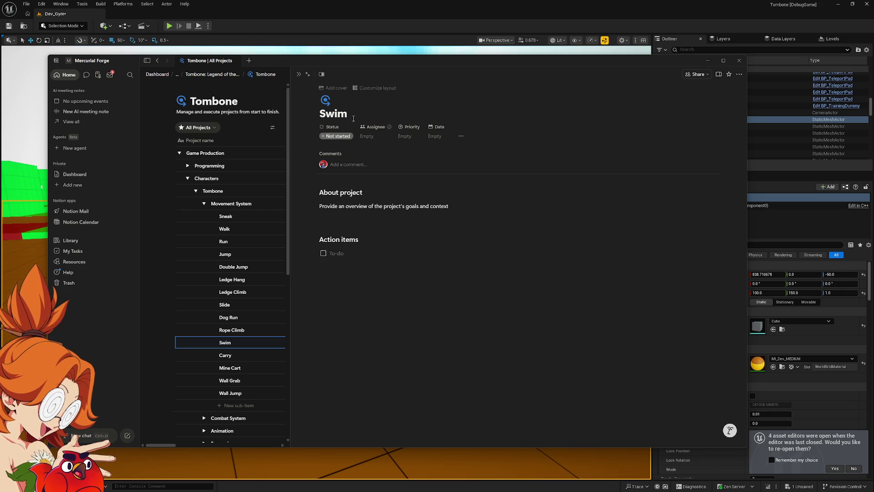
click(298, 75)
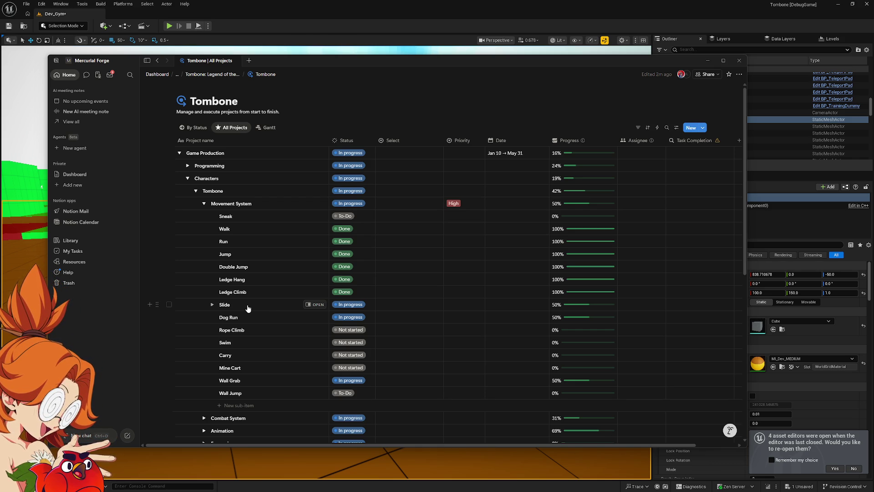
click(422, 29)
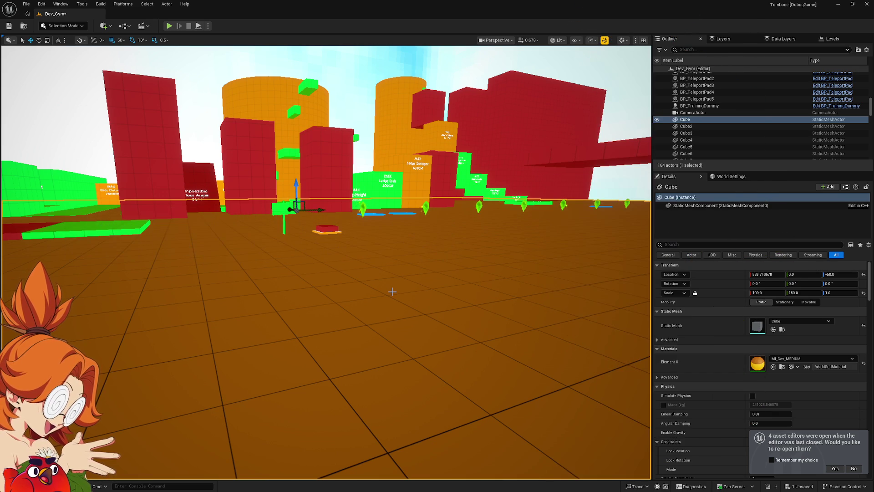
Play From Here in Dev_Gym and run toward the red platform, collecting the green shards.
right_click(393, 56)
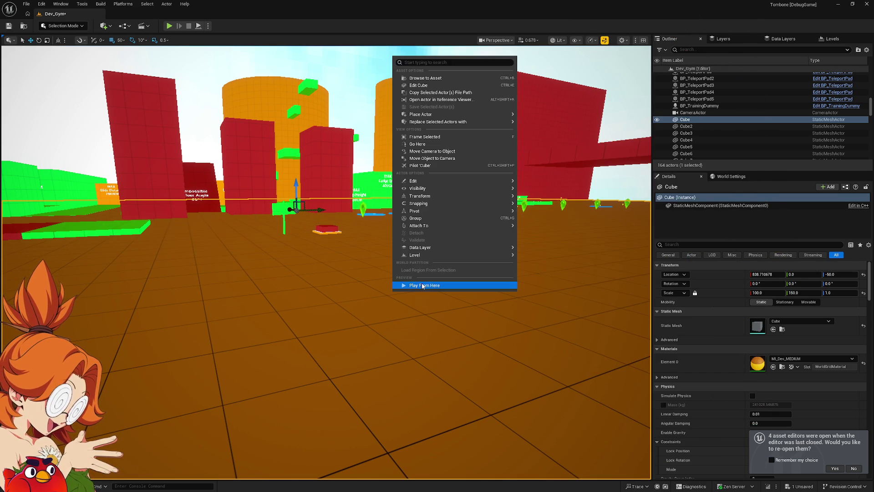
click(414, 285)
key(s)
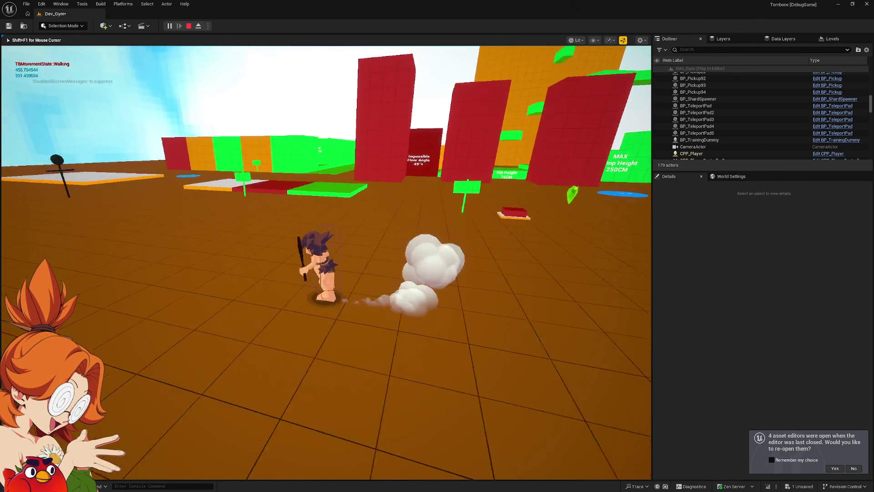
key(w)
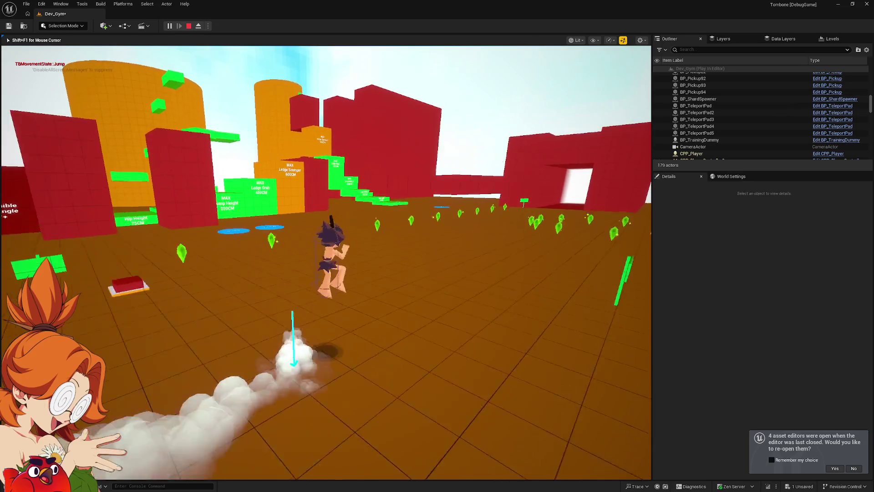
key(w)
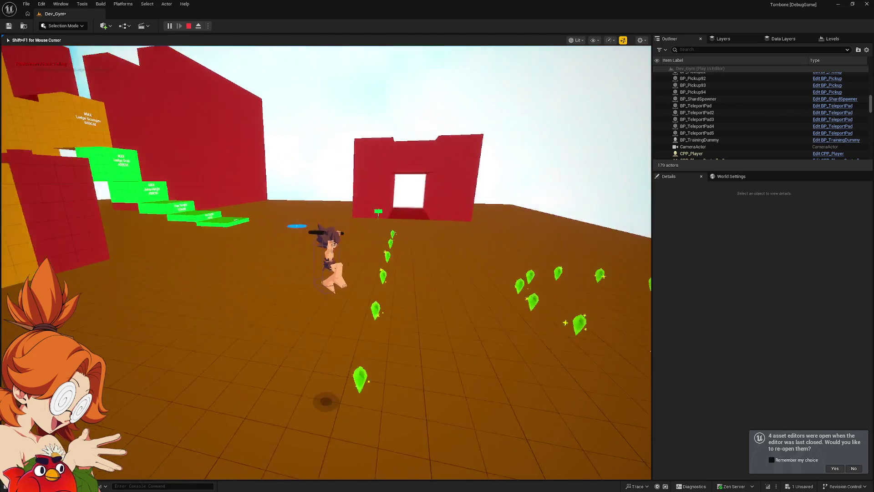
key(w)
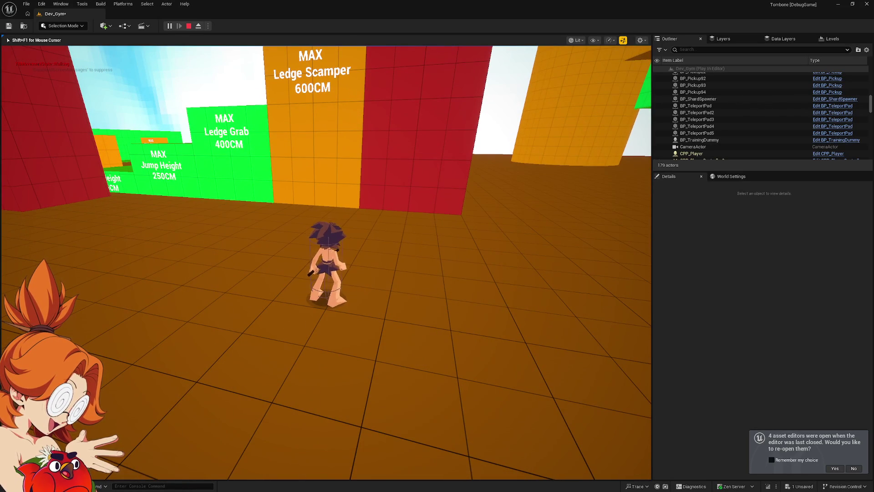
Climb over the Ledge Scamper wall, jump off, and dash down the corridor.
key(a)
key(w)
key(space)
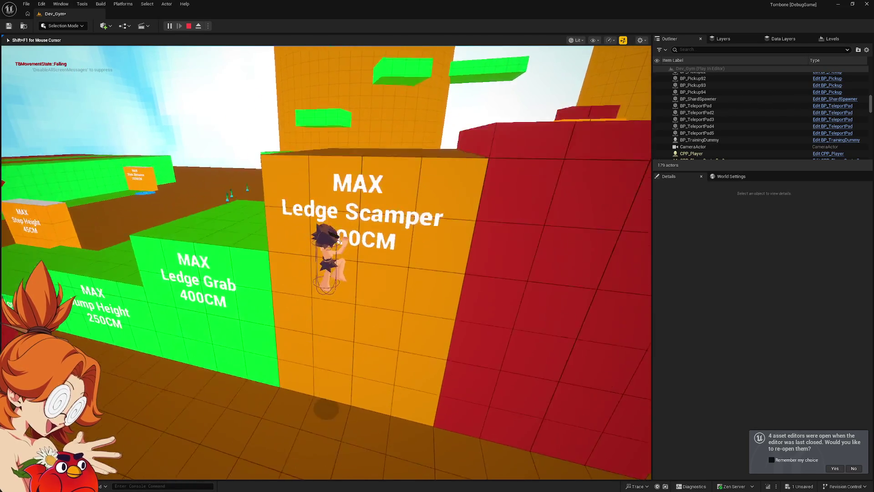
key(w)
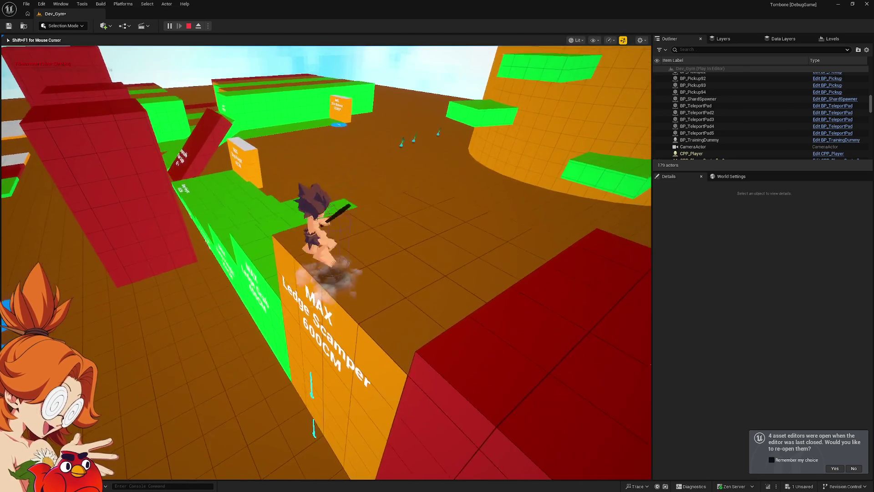
key(space)
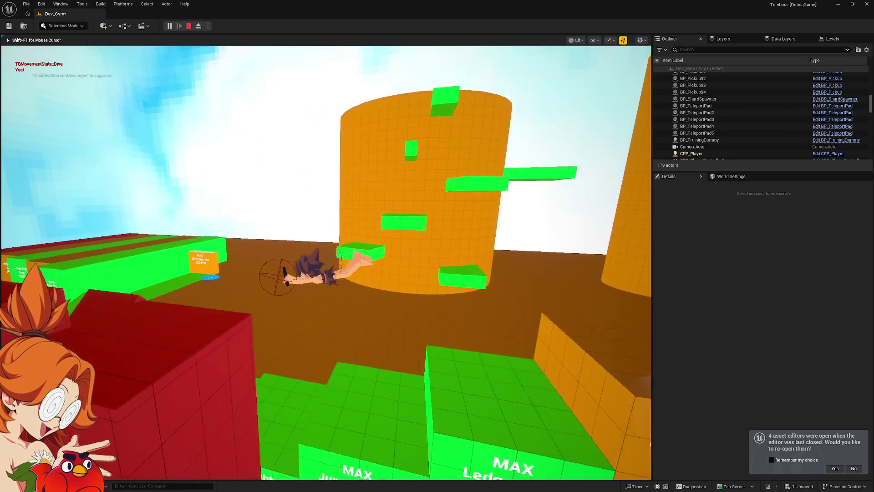
key(space)
key(w)
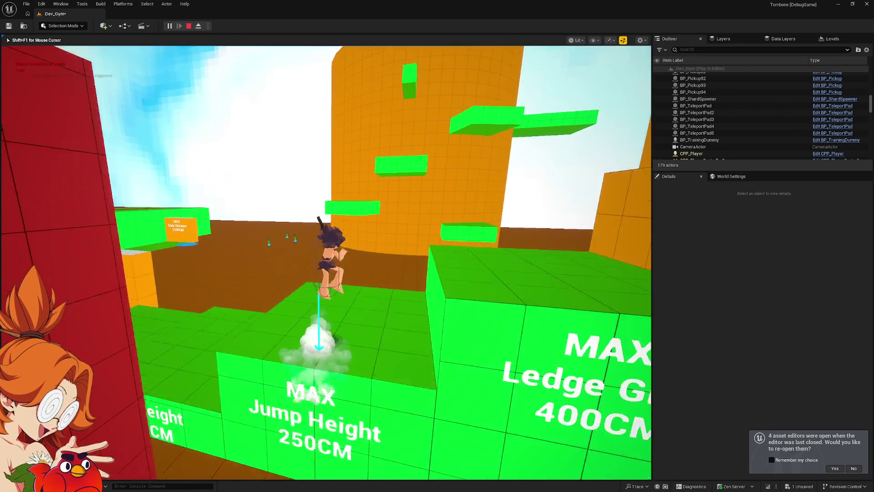
key(shift)
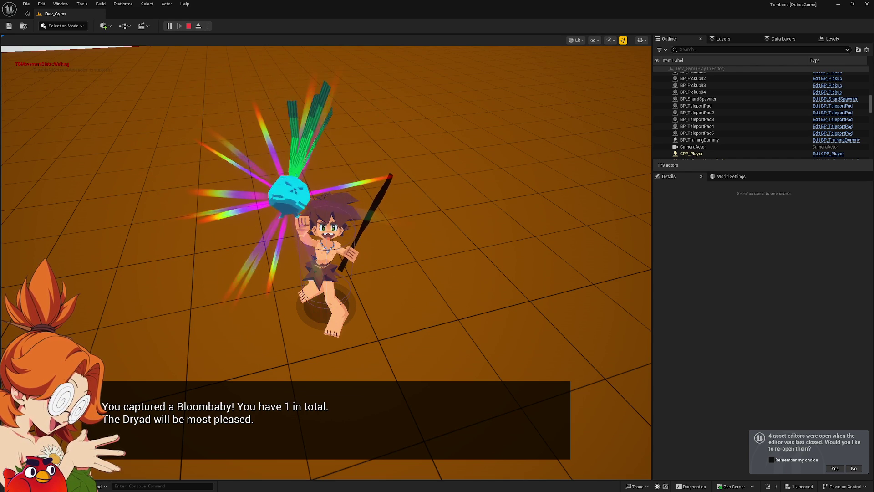
Run on after the Bloombaby capture, leaping up the green blocks and over the dark dome.
key(w)
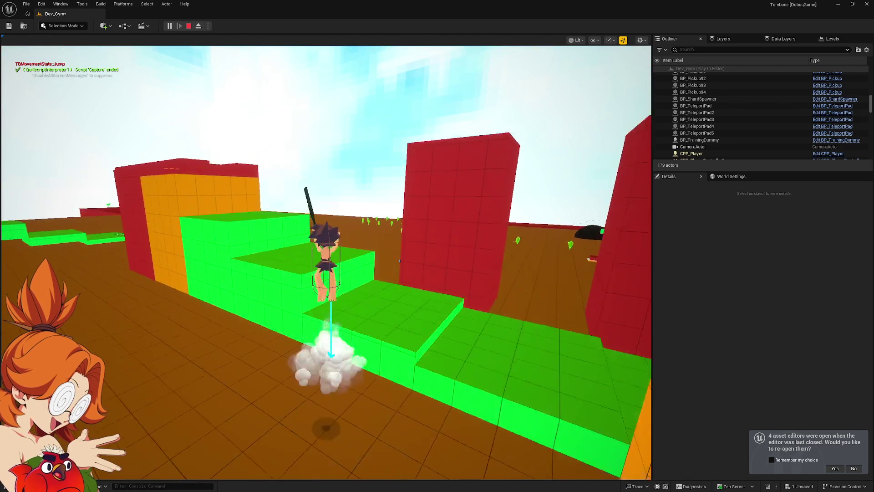
key(space)
key(space)
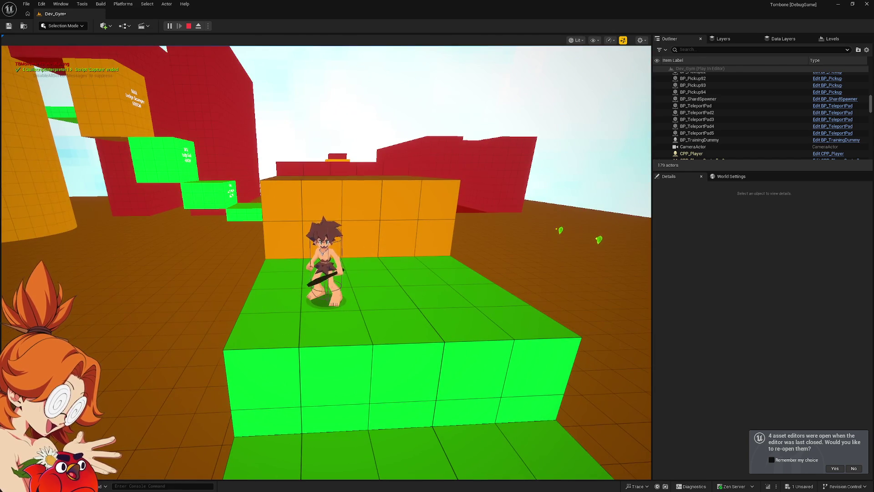
key(w)
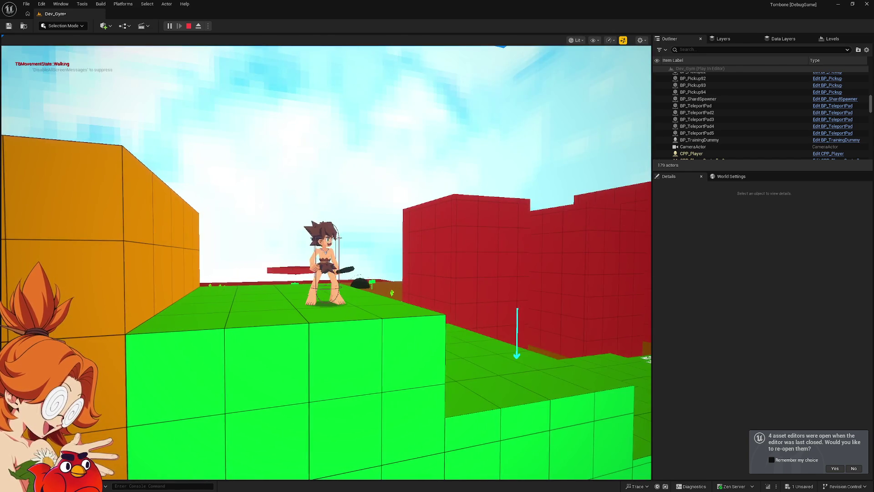
key(space)
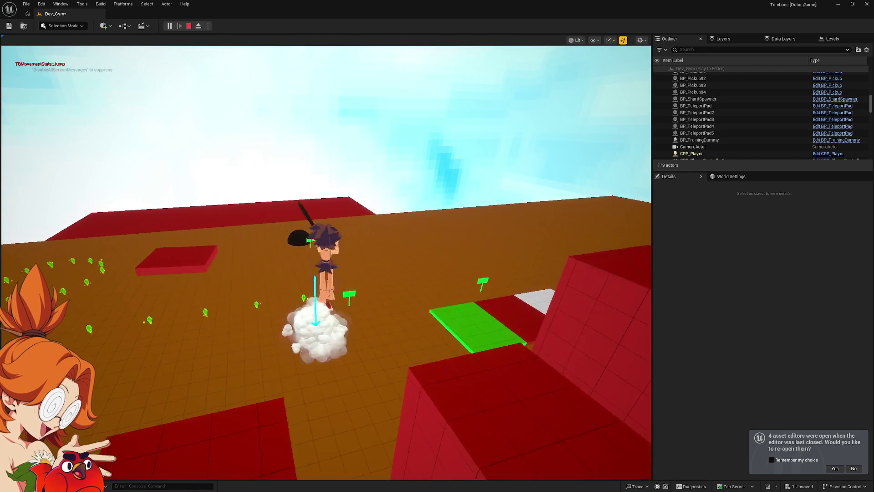
key(space)
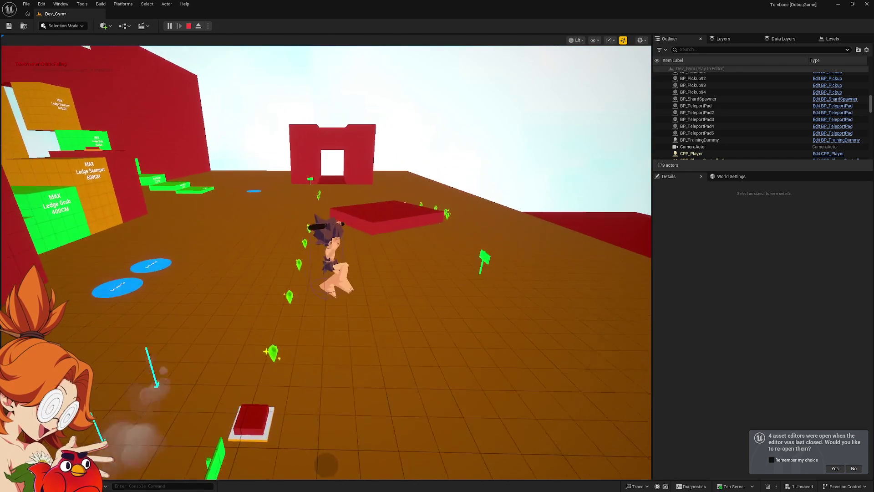
key(w)
key(space)
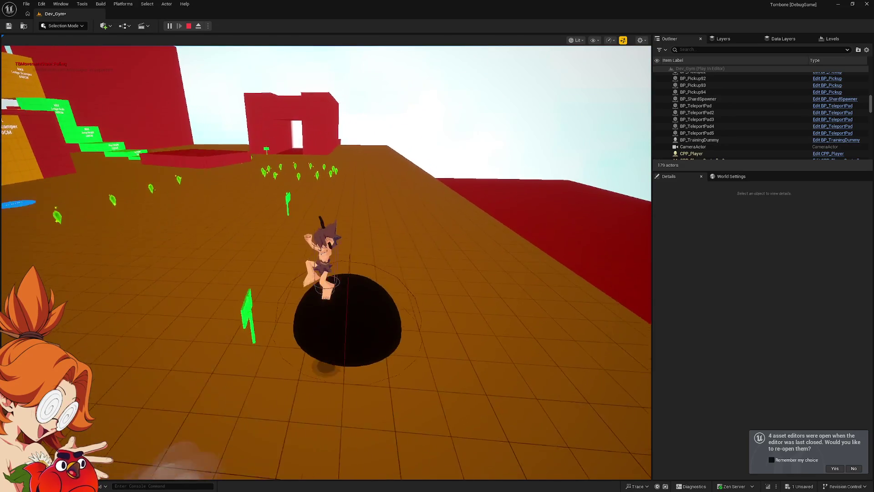
key(w)
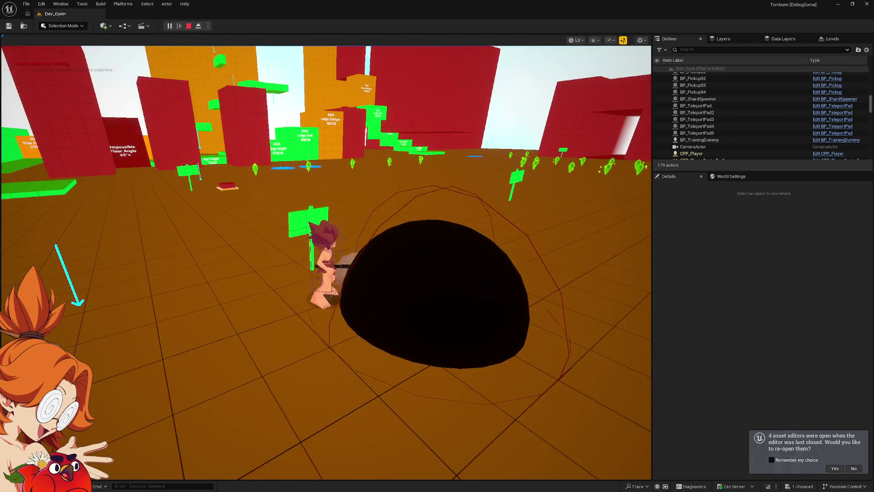
key(w)
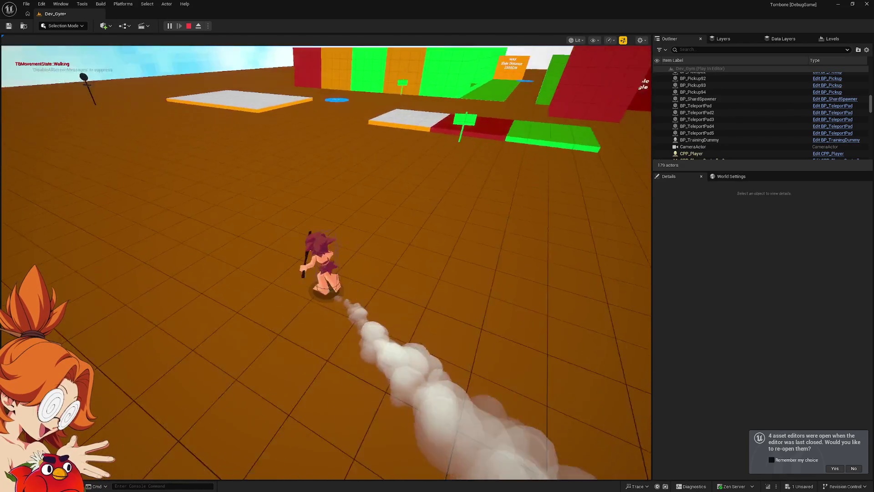
key(w)
key(w)
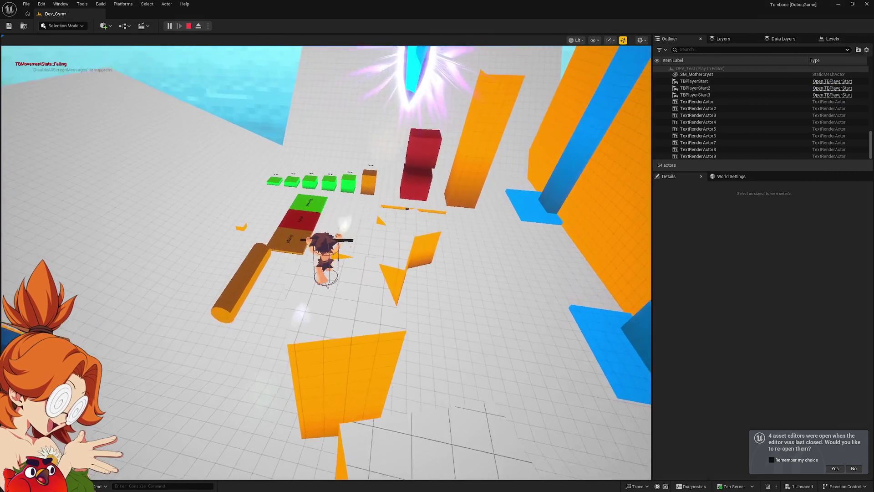
Jump onto the Jumps pad, cross the red platform, then stop the play session with Esc.
key(space)
key(w)
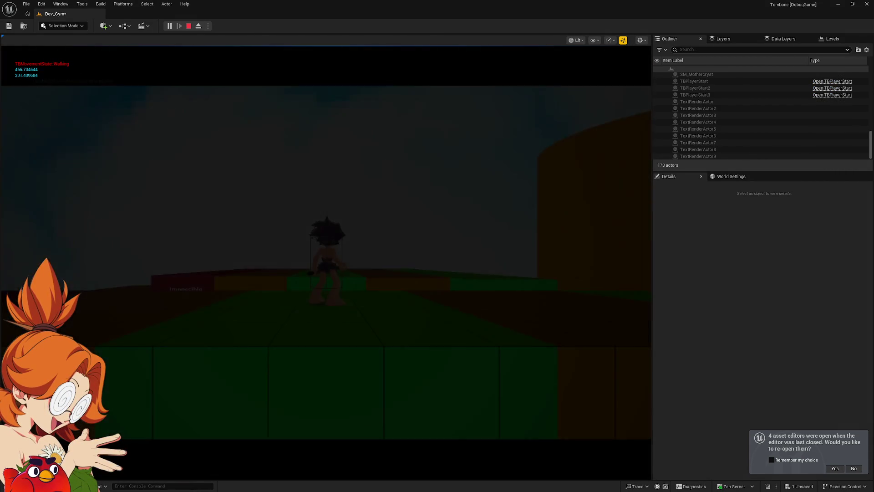
key(w)
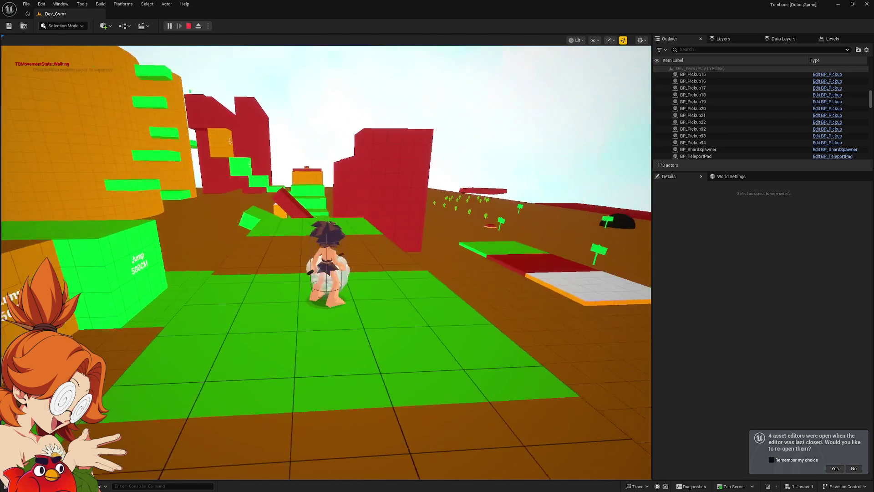
key(w)
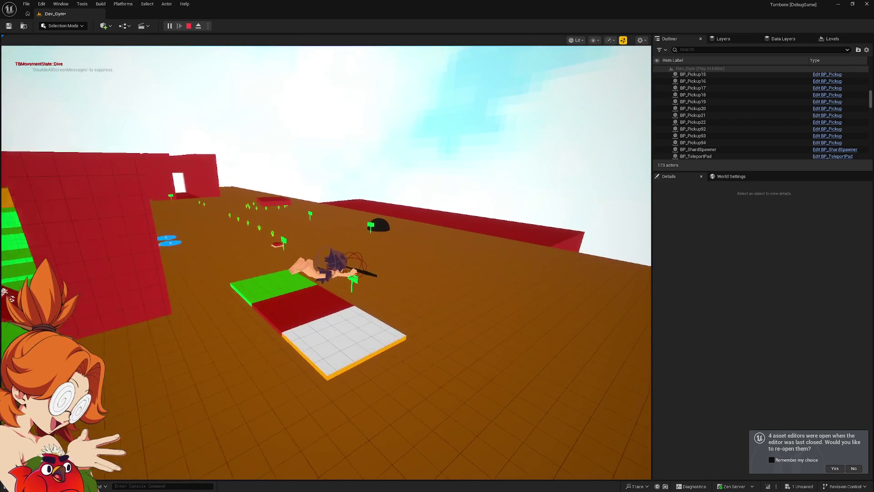
key(w)
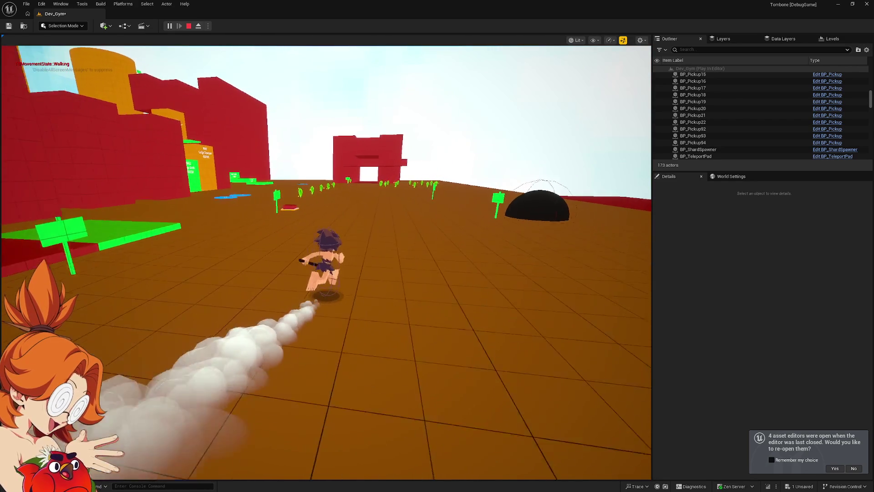
key(w)
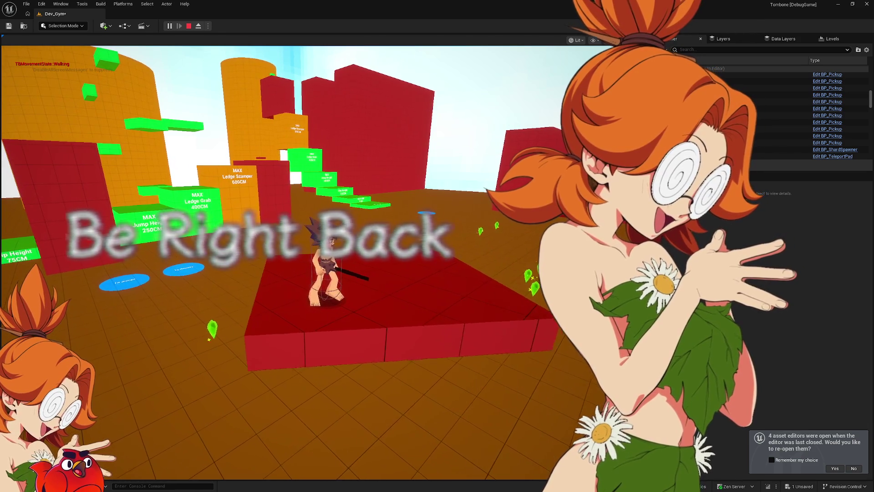
key(w)
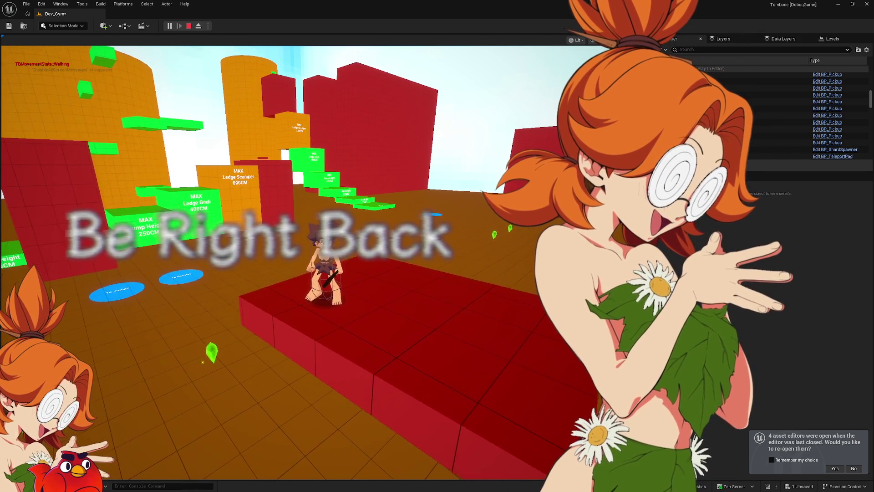
key(w)
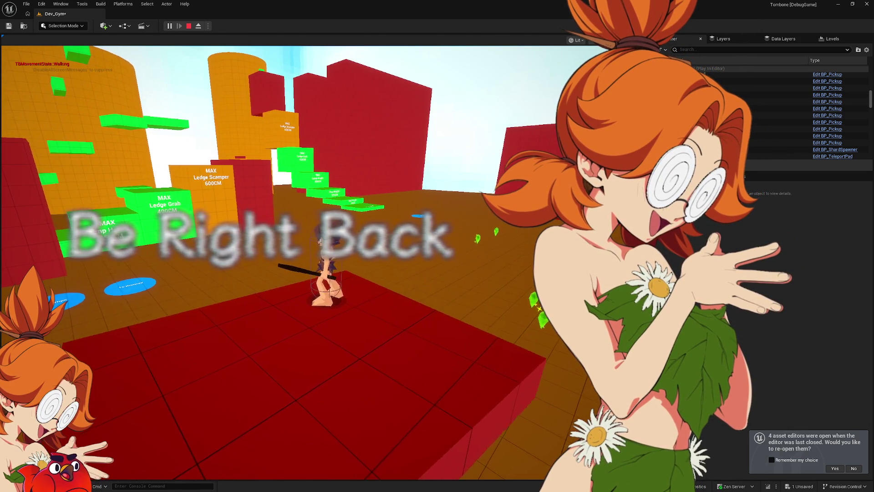
key(w)
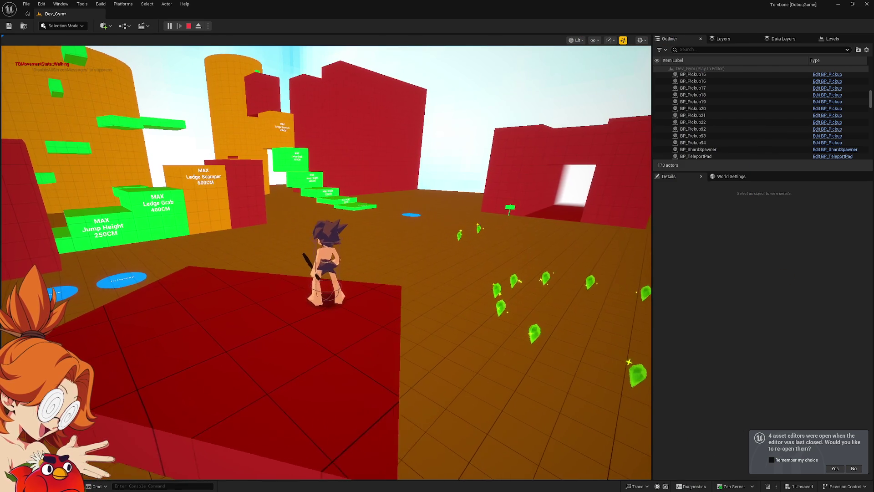
key(space)
key(w)
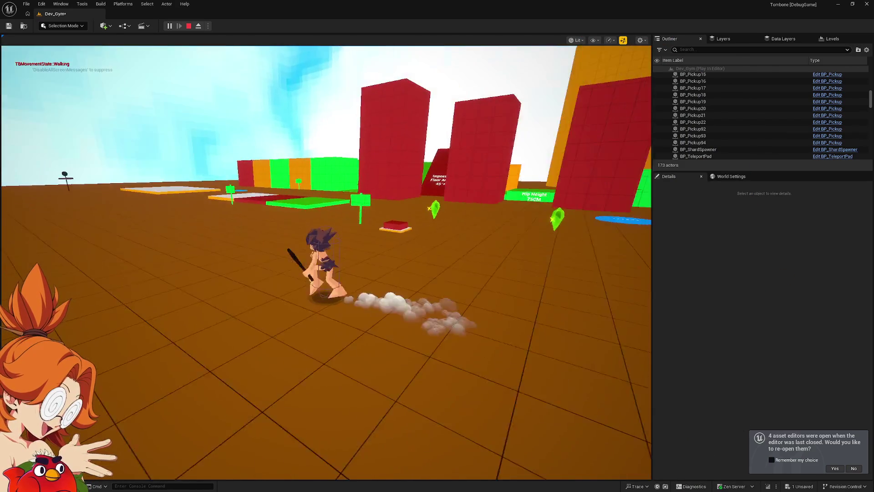
key(Escape)
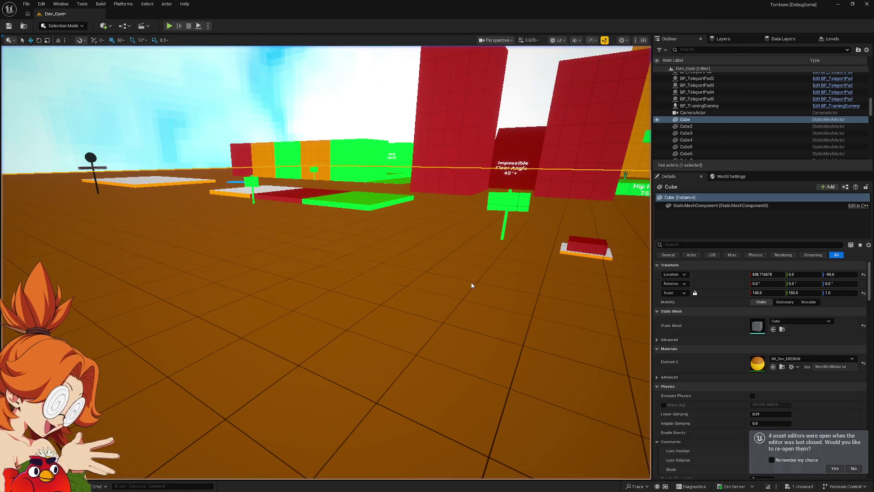
Switch from Unreal Engine to the Notion 'Tombone | All Projects' table with Alt+Tab.
key(alt+Tab)
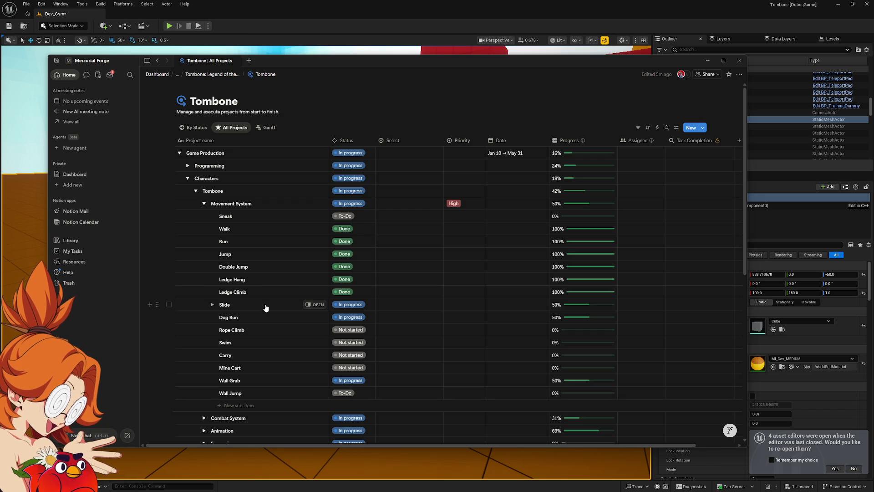
Expand the Combat System group and open its Death task in side peek.
scroll(262, 308, down, 4)
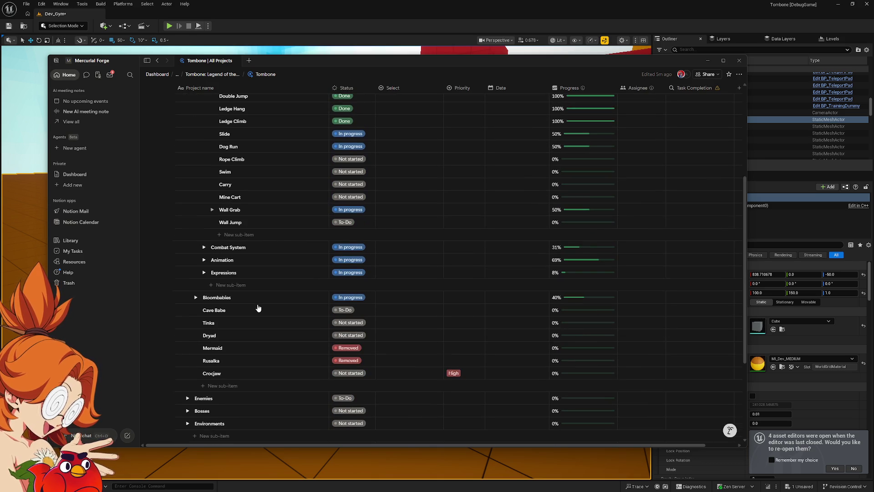
click(203, 247)
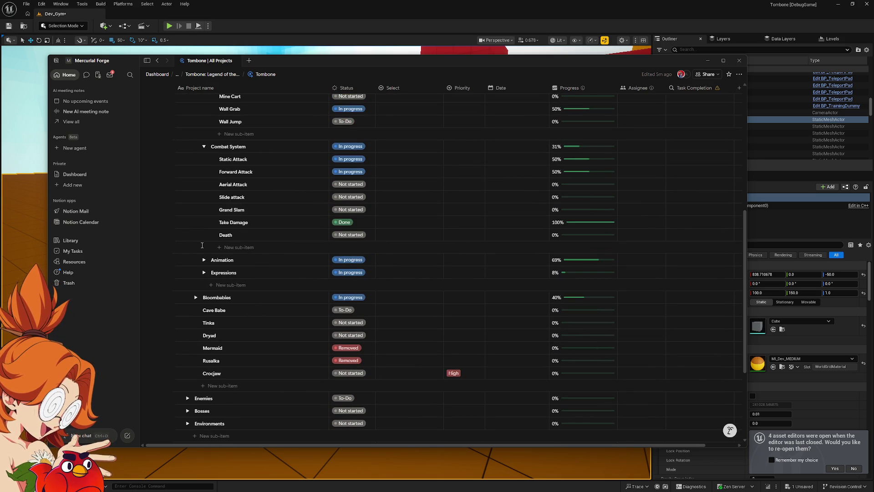
scroll(202, 245, up, 2)
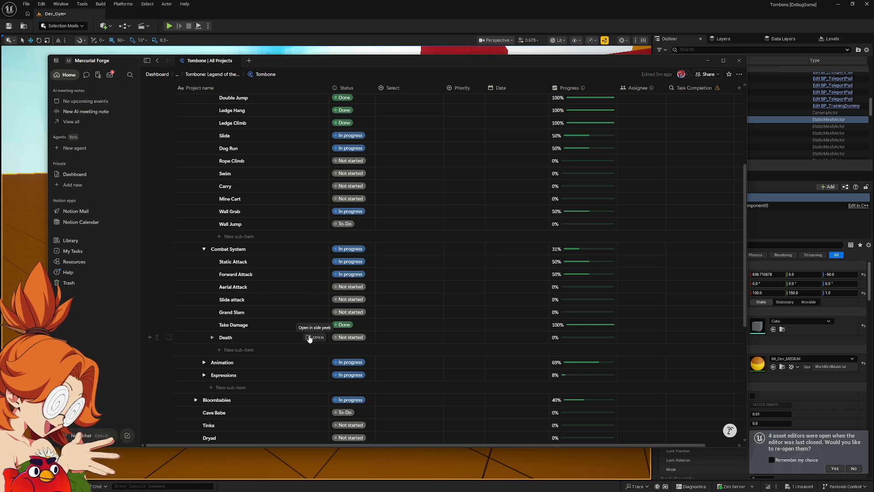
click(314, 338)
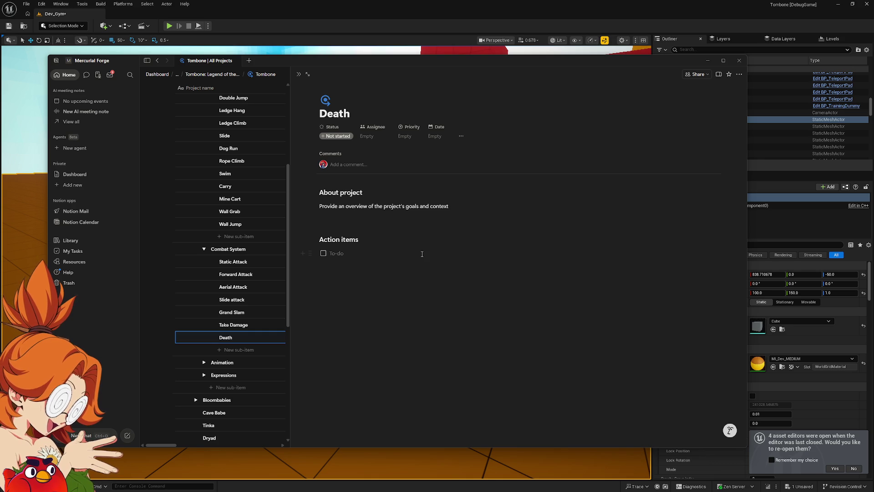
Replace the Death page template with 'Gets knocked onto back, looks stunned, then passes out.' and close it.
key(ctrl+a)
key(BackSpace)
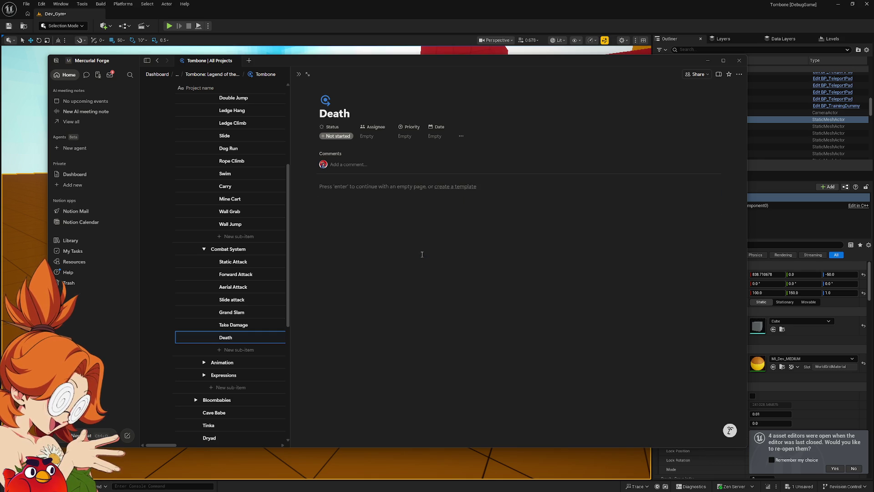
key(Return)
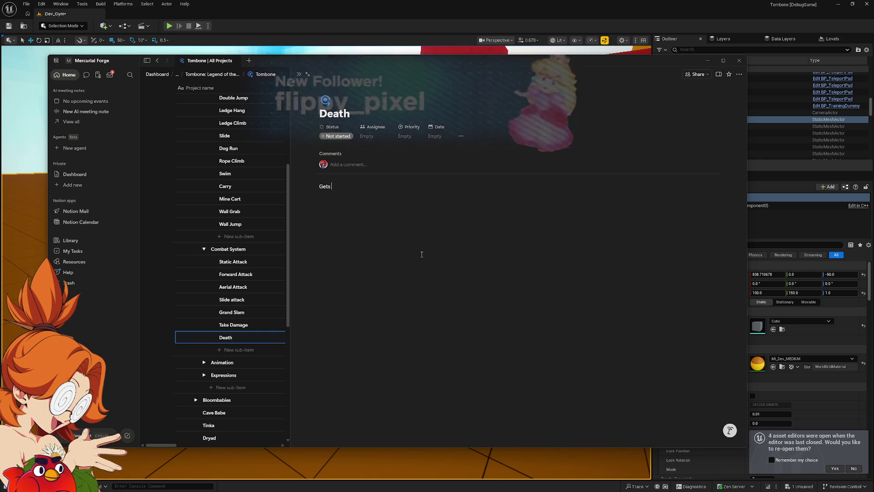
text(Gets knocked over and)
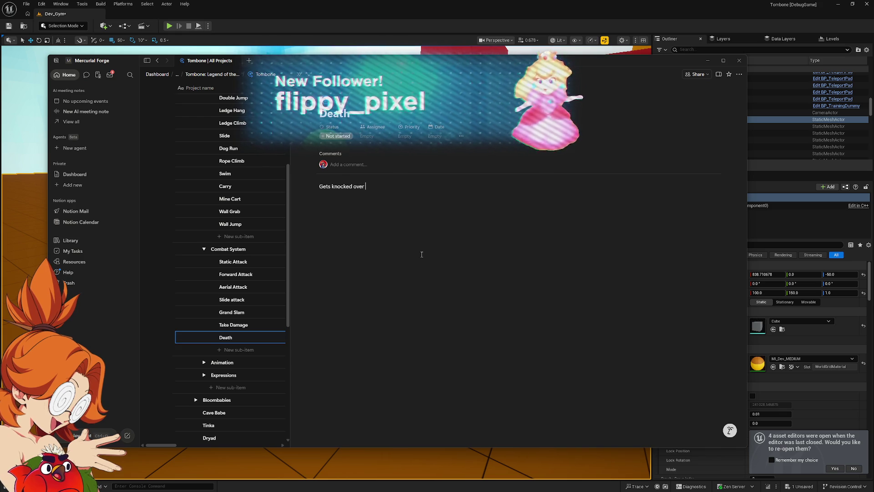
text( passes our,)
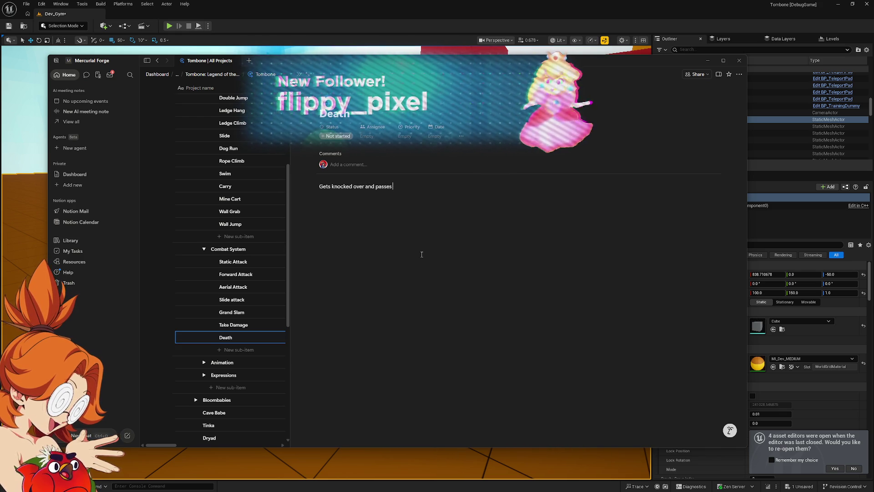
key(BackSpace)
key(BackSpace)
key(BackSpace)
text(t)
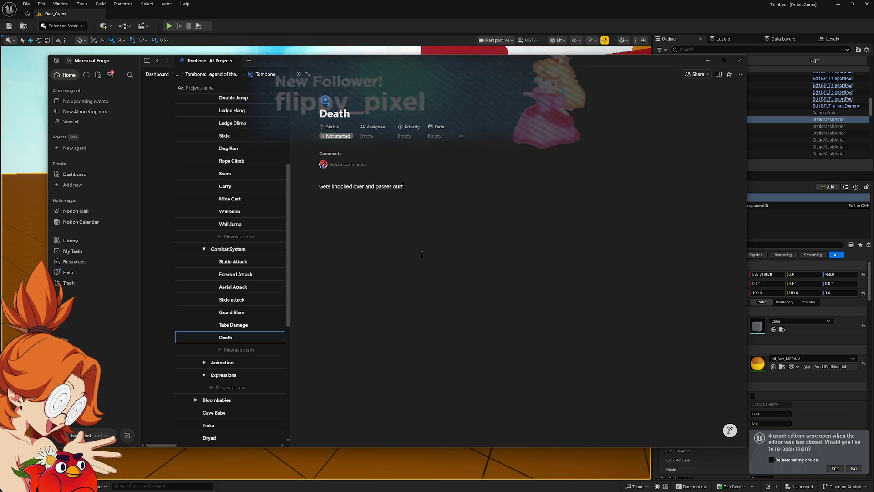
text(, falls on)
key(ctrl+a)
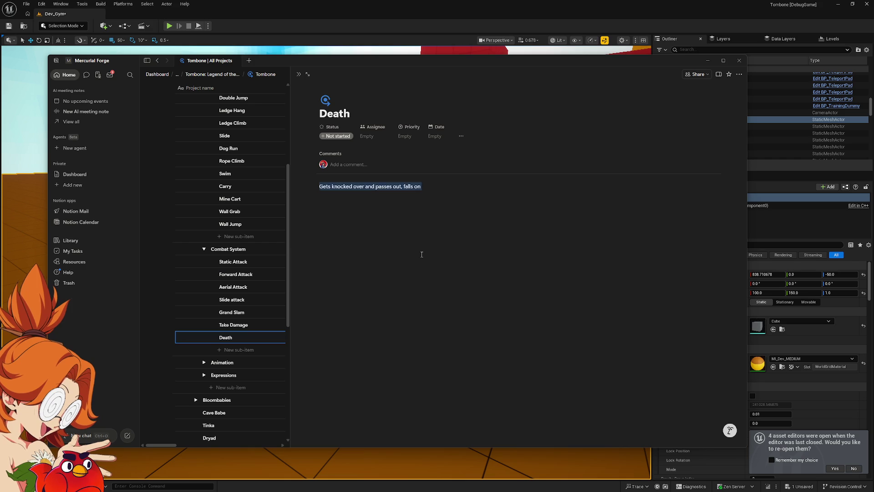
text(Gets knocked onto ba)
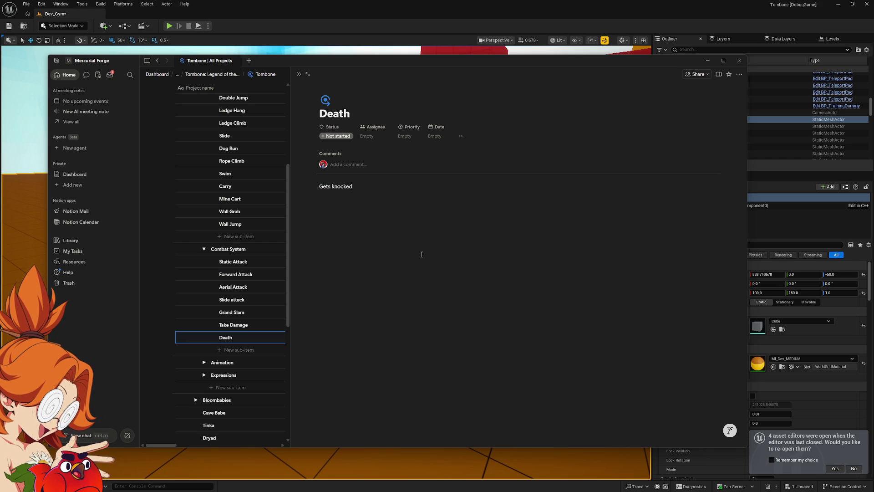
text(ck)
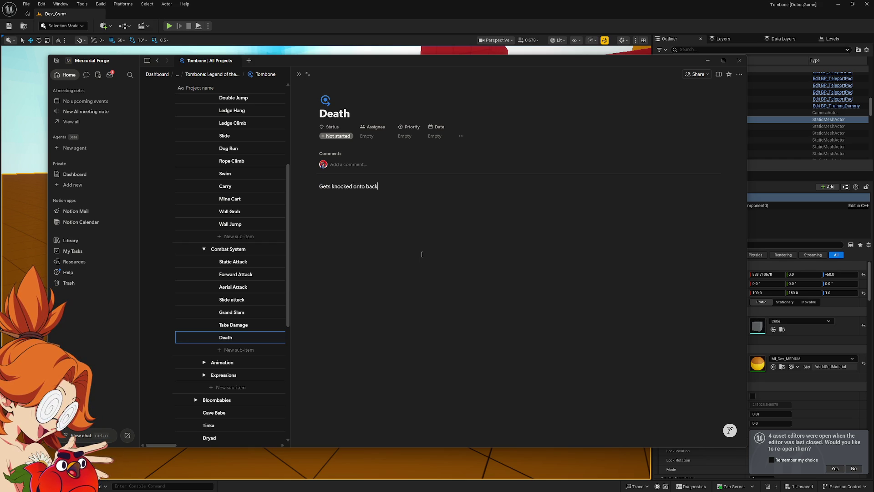
text(, looks stu)
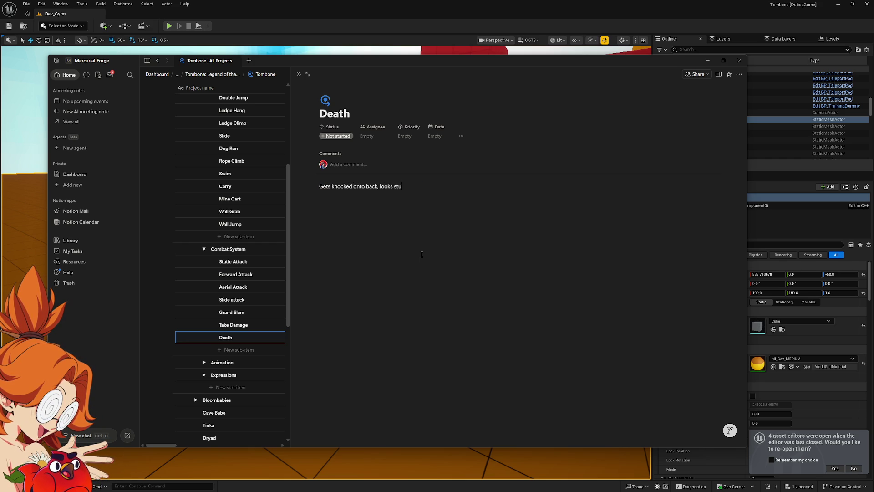
text(nned, then)
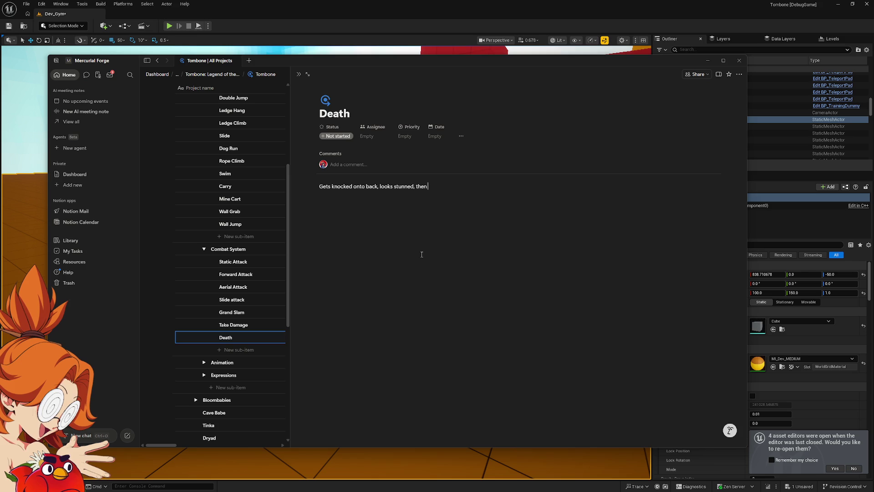
text( passes out.)
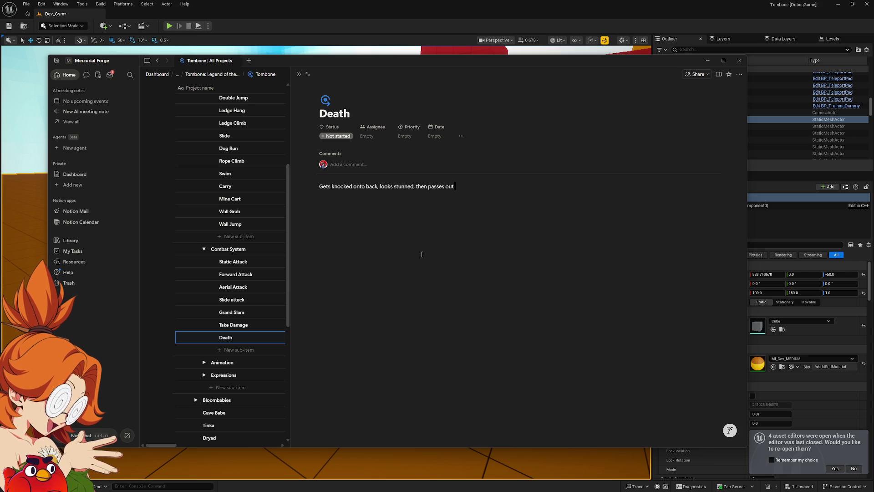
click(299, 73)
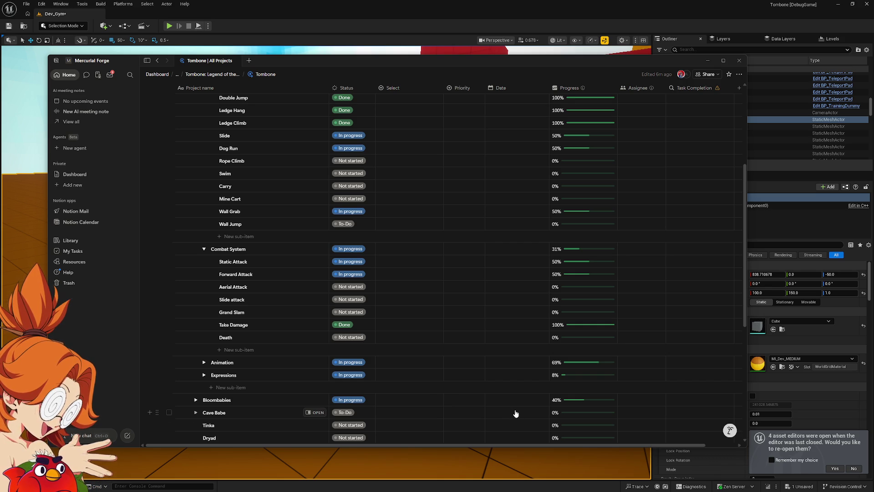
Minimize Notion so the Unreal Editor's Dev_Gym level is back in front.
click(461, 23)
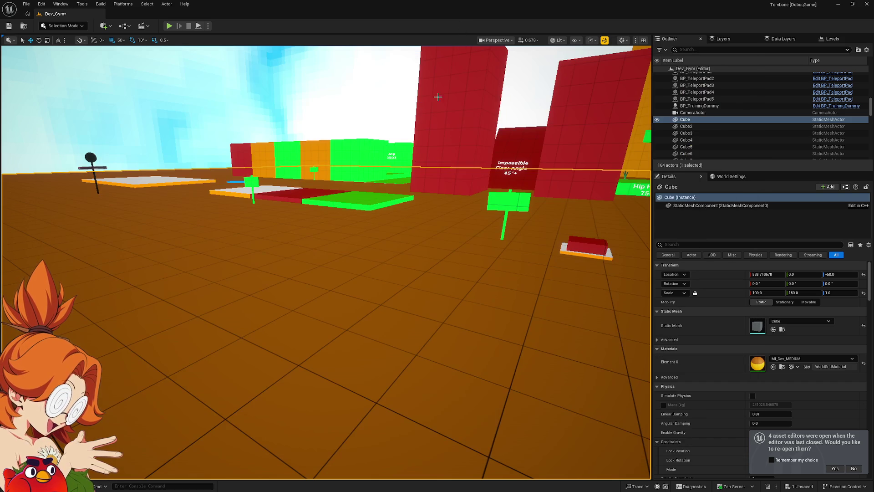
click(782, 366)
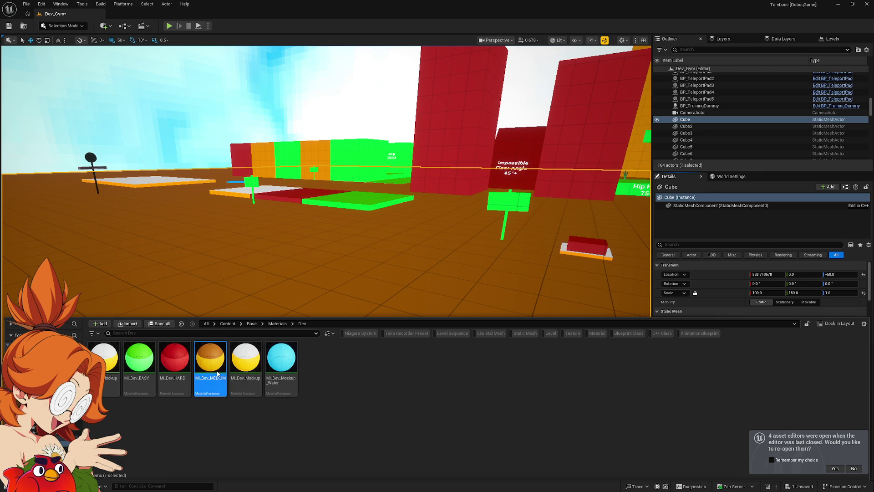
double_click(210, 360)
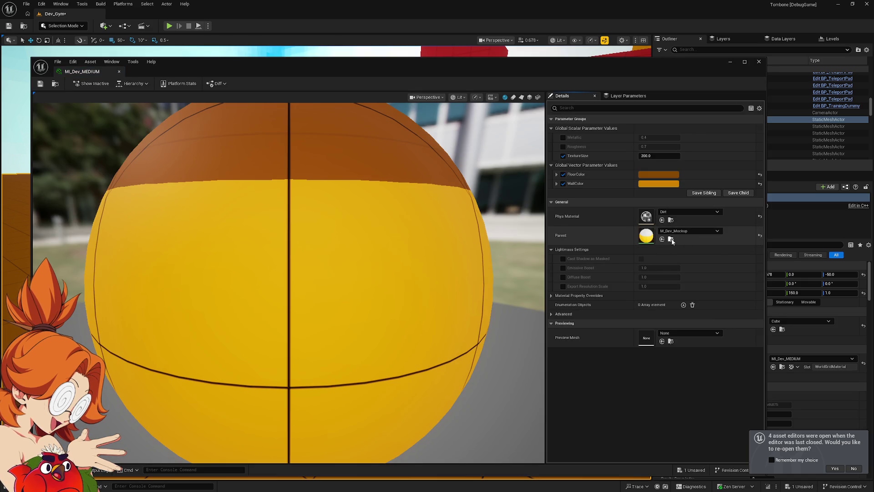
click(670, 240)
double_click(137, 374)
click(476, 256)
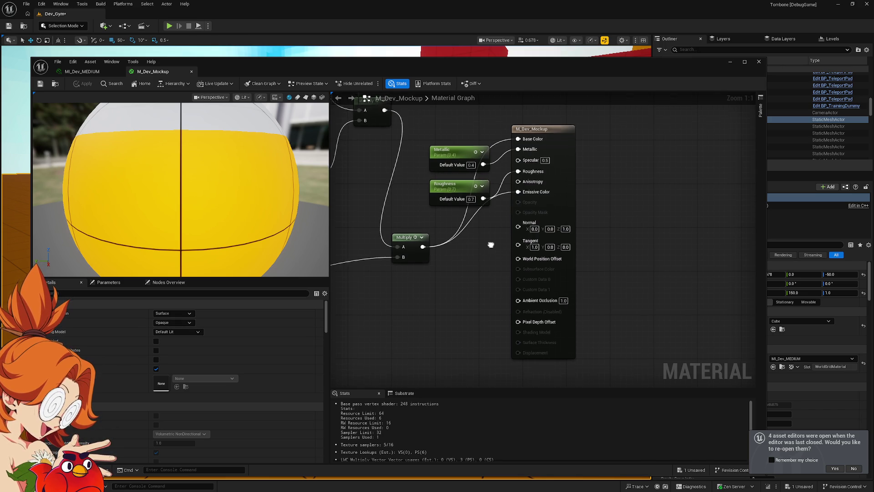
drag(491, 237, 484, 306)
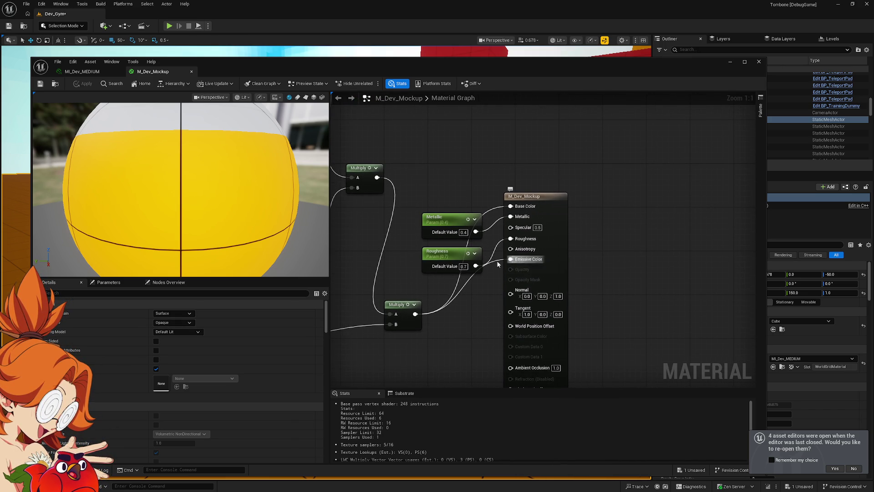
click(758, 61)
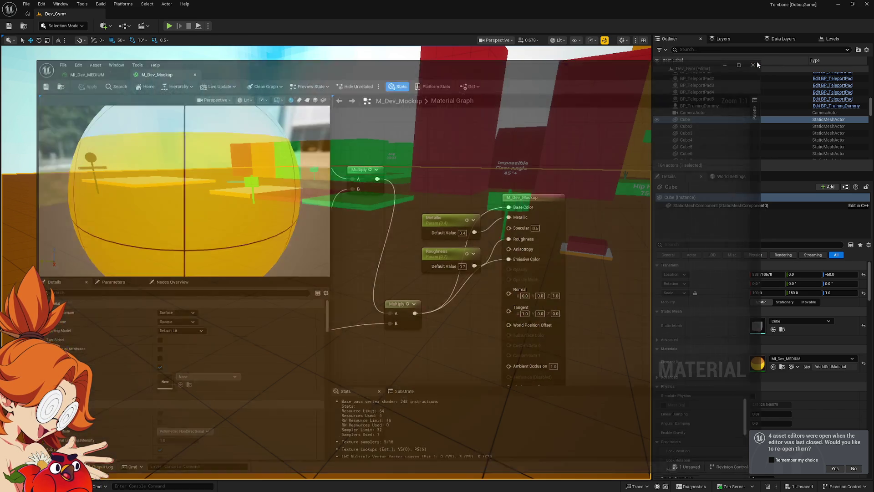
Fly the camera to the test blocks, playtest Dev_Gym with Alt+P, run and jump, then Shift+F1.
mouse_move(432, 288)
mouse_down()
mouse_move(391, 239)
mouse_move(346, 229)
mouse_move(310, 257)
mouse_up()
key(alt+p)
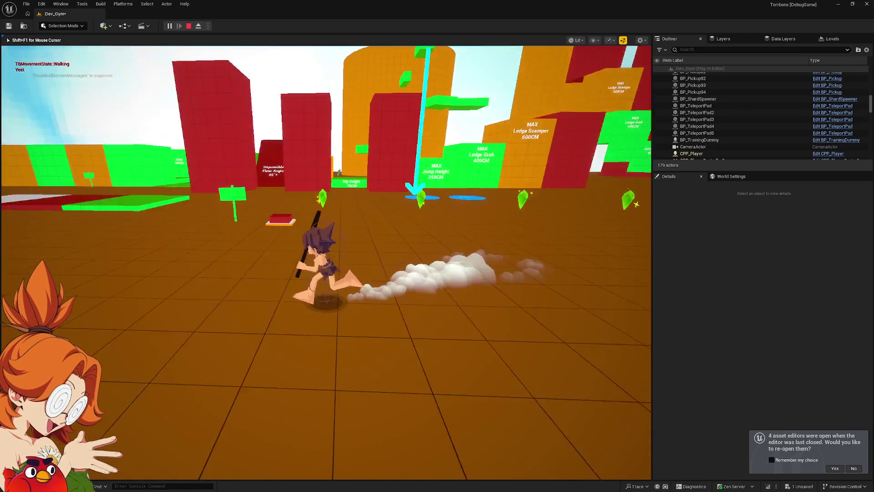
key(space)
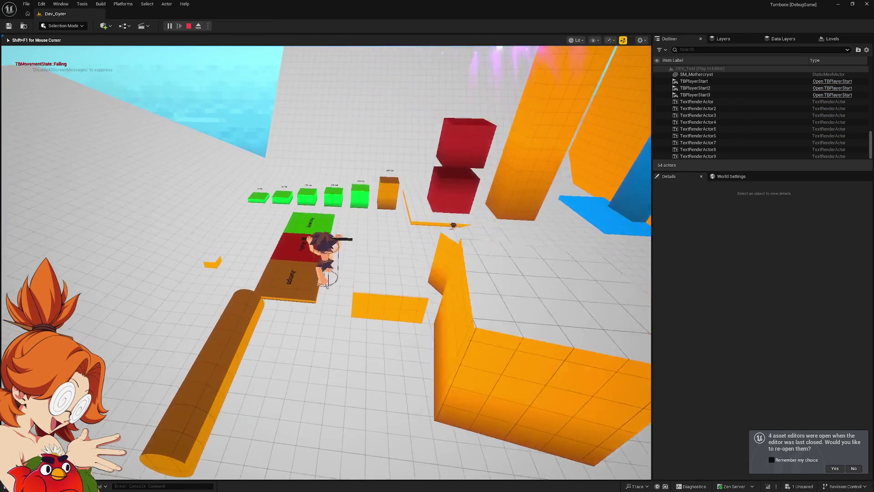
key(w)
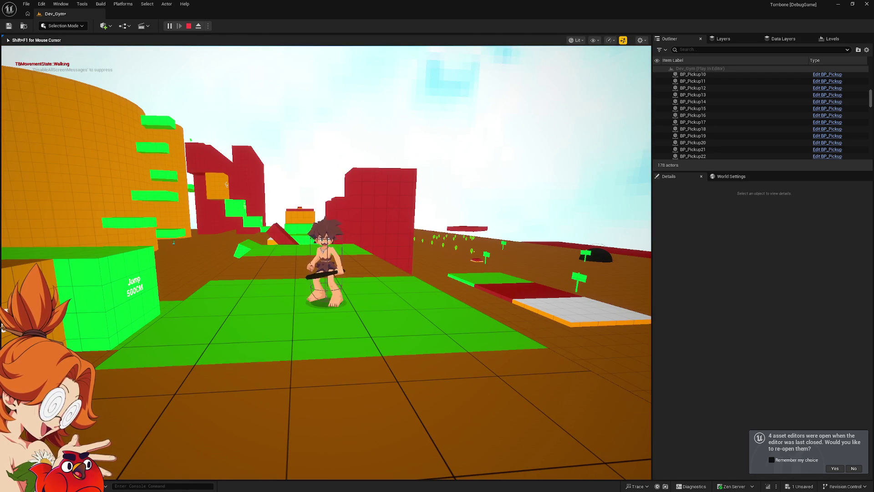
key(shift+F1)
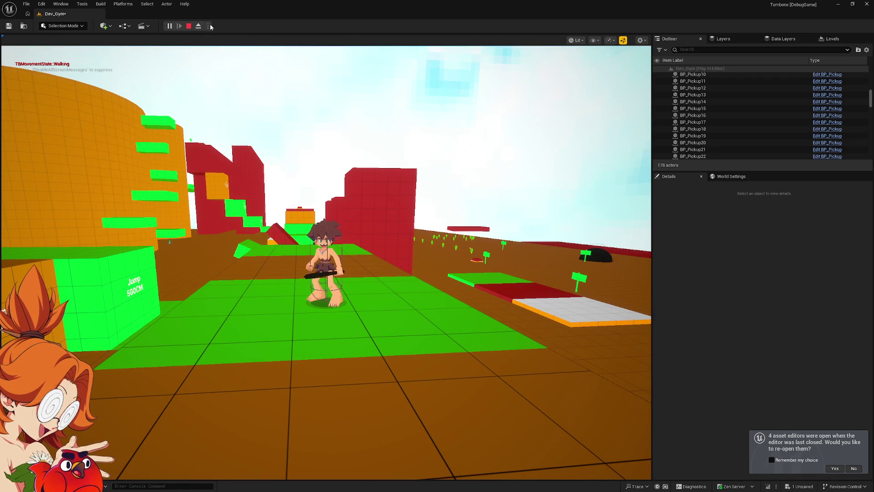
Detach to a free editor camera and fly up close to inspect the character.
click(199, 27)
mouse_move(326, 255)
mouse_down()
mouse_move(325, 200)
mouse_move(300, 204)
mouse_up()
scroll(326, 255, down, 2)
scroll(335, 301, up, 3)
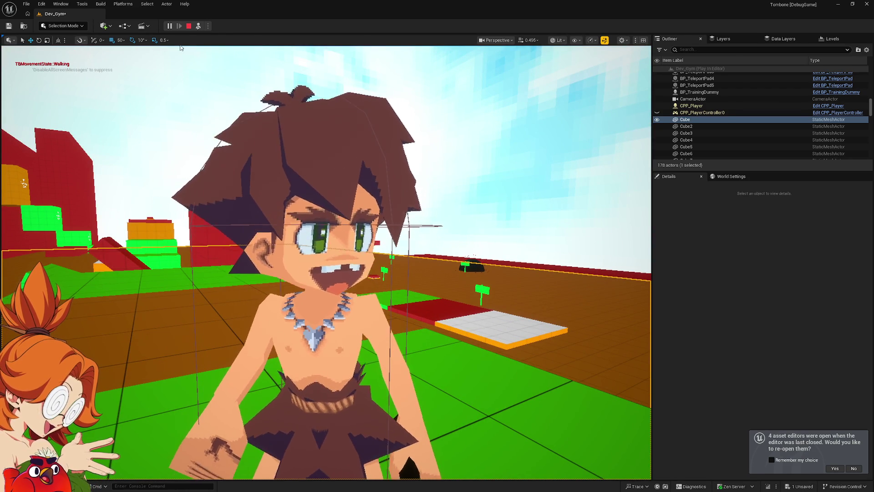
Stop the current playtest and restart play from the chosen spot on the green floor.
click(189, 26)
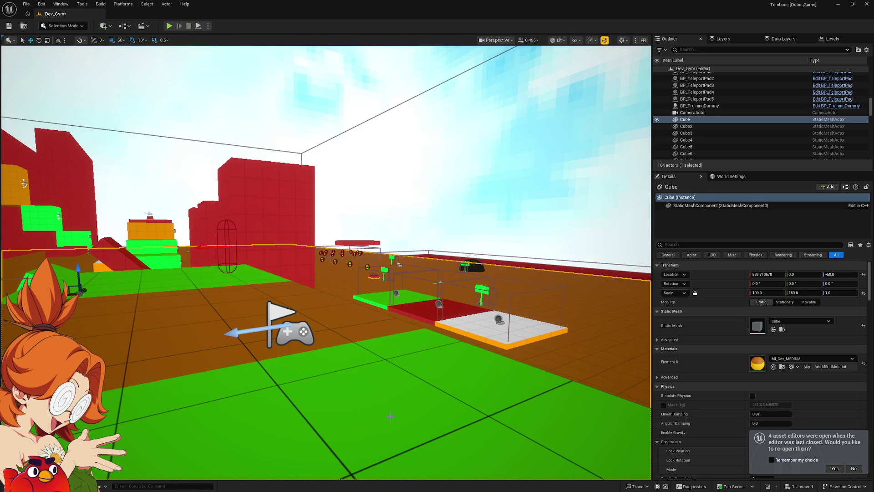
right_click(391, 418)
click(410, 408)
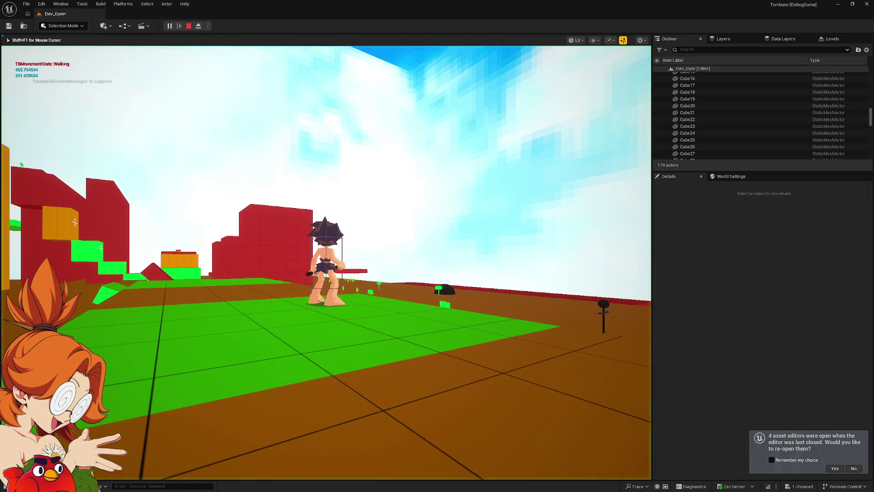
Run across the gym, climb the tall red block, dive off the platform and capture the onion Bloombaby.
key(w)
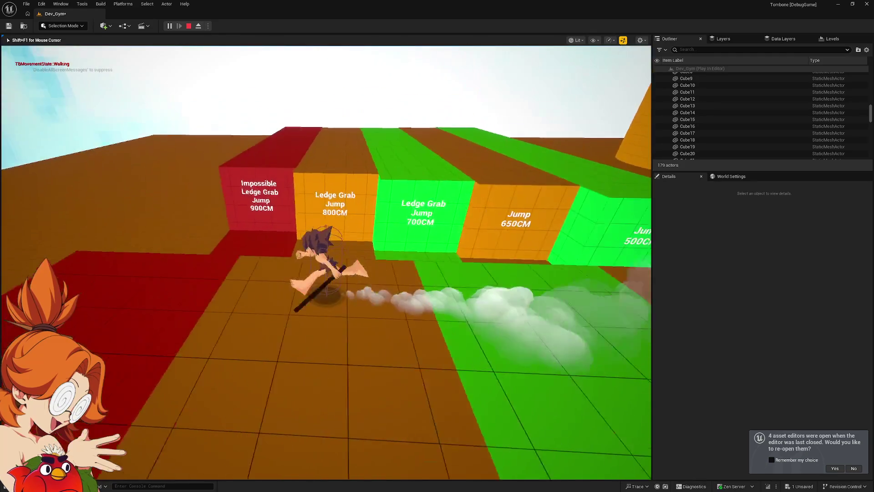
key(w)
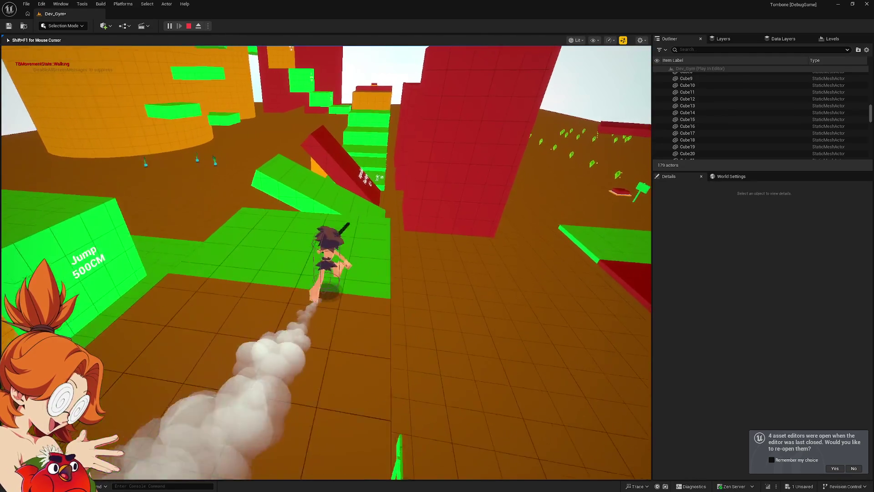
key(w)
key(space)
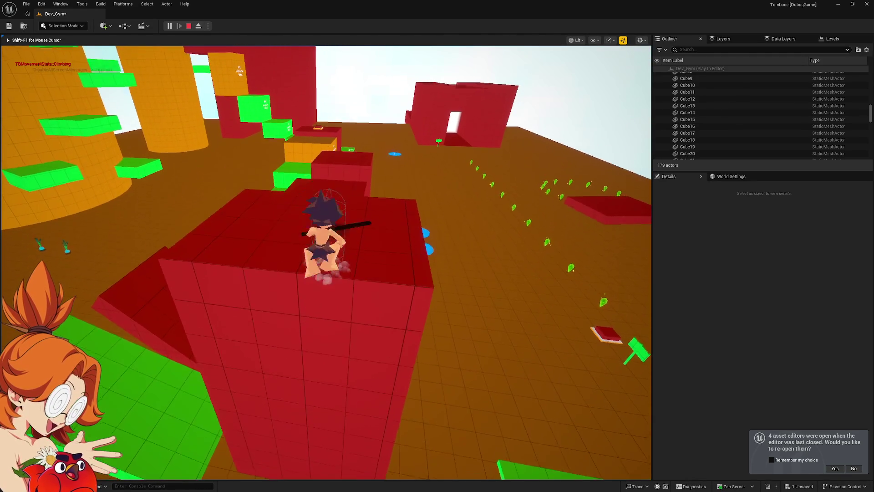
key(w)
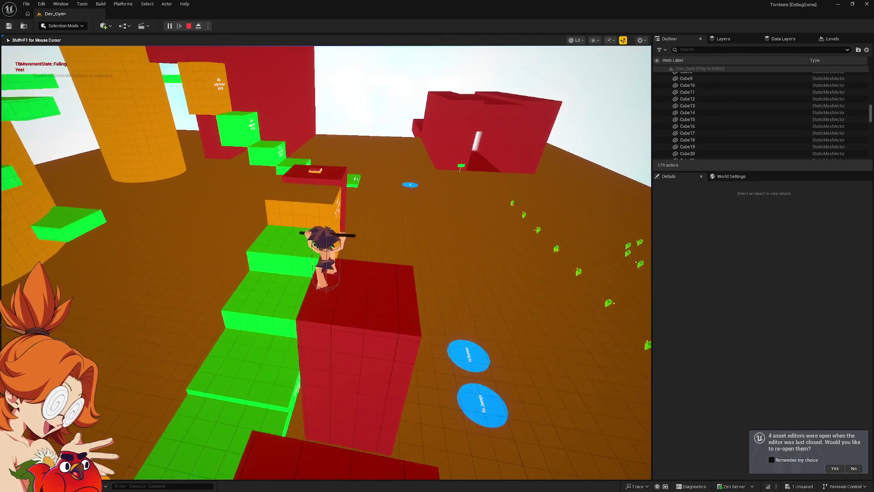
key(space)
key(w)
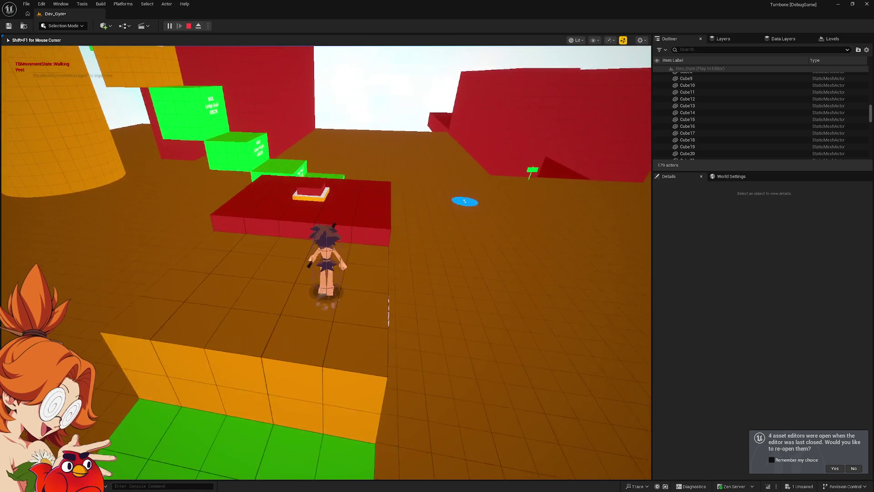
key(w)
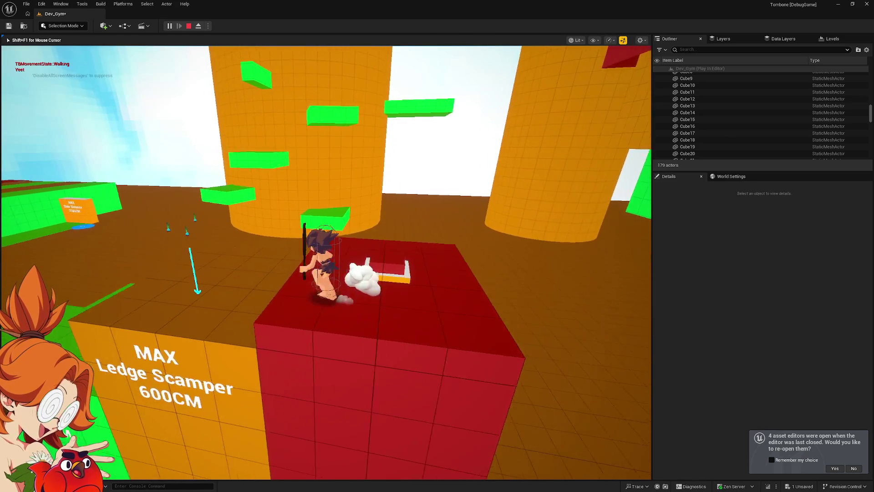
key(w)
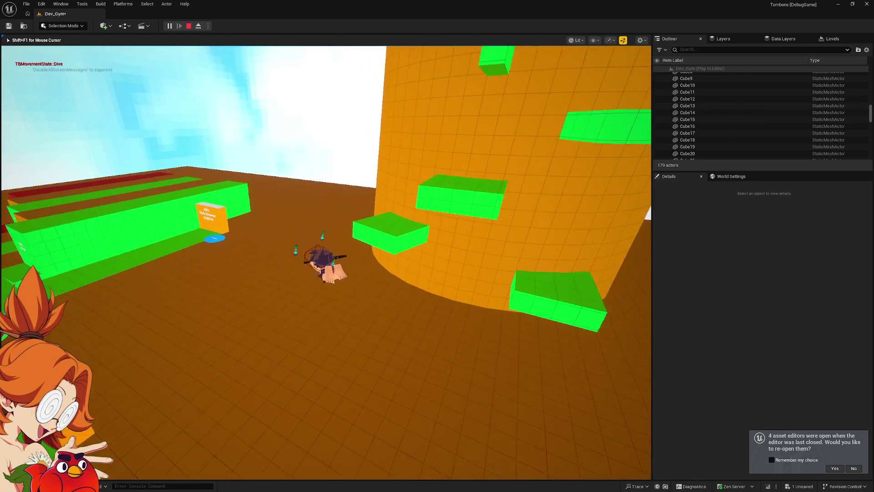
key(space)
key(w)
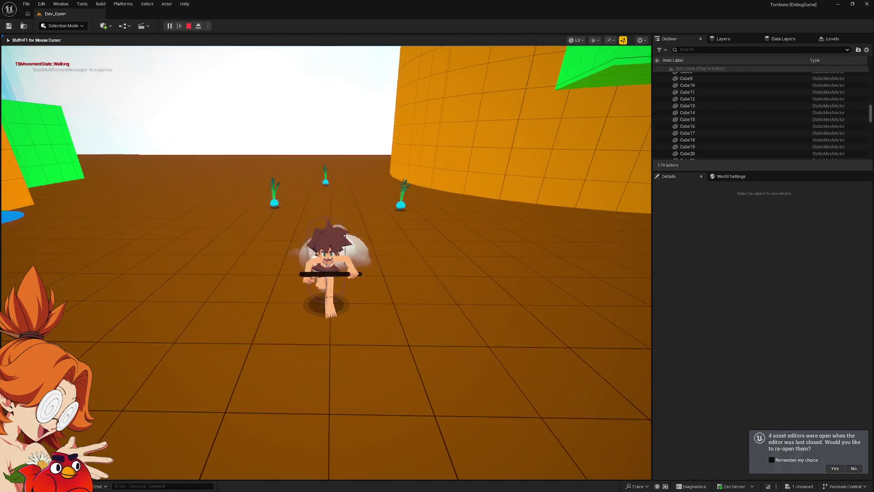
key(w)
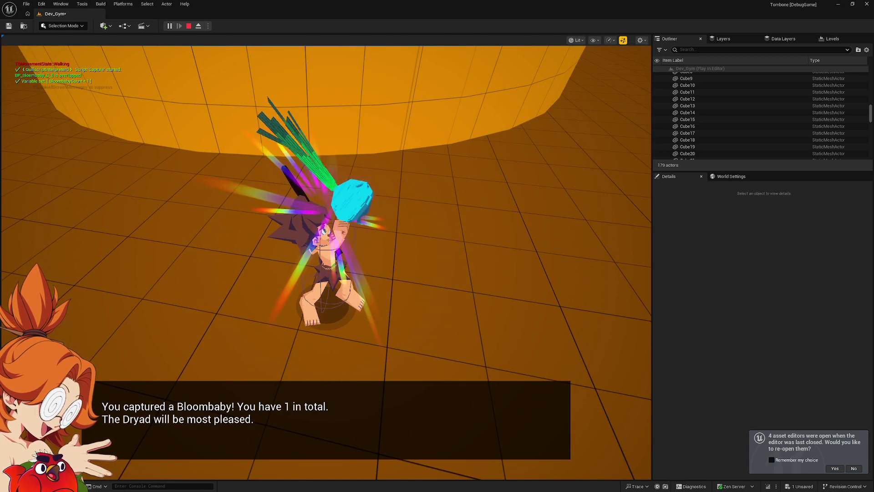
Climb the yellow block, slide along the ground, then leap for the bar and drop down.
key(w)
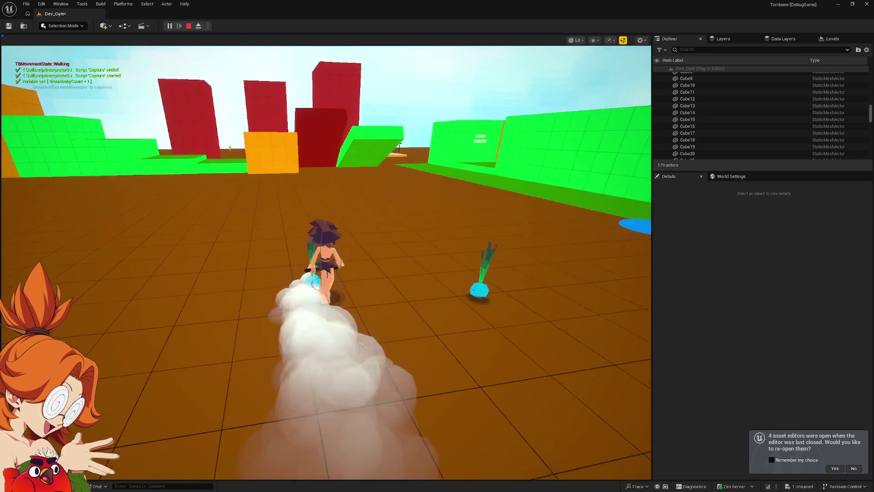
key(w)
key(space)
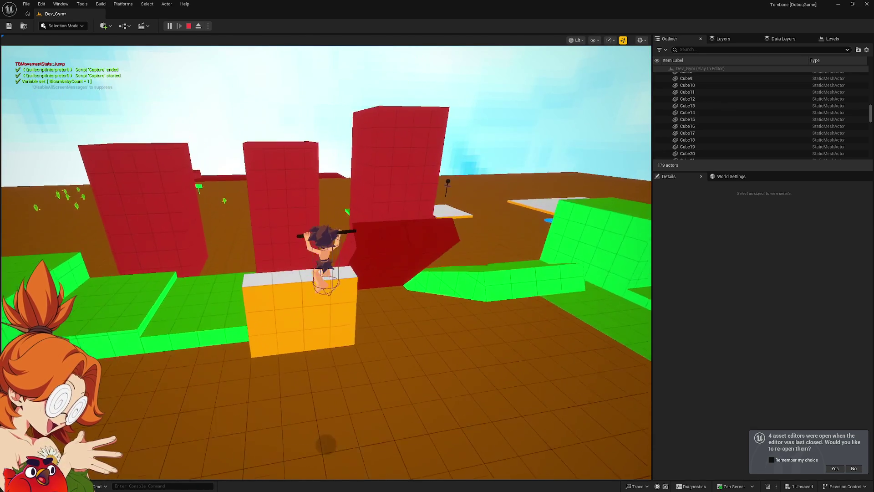
key(space)
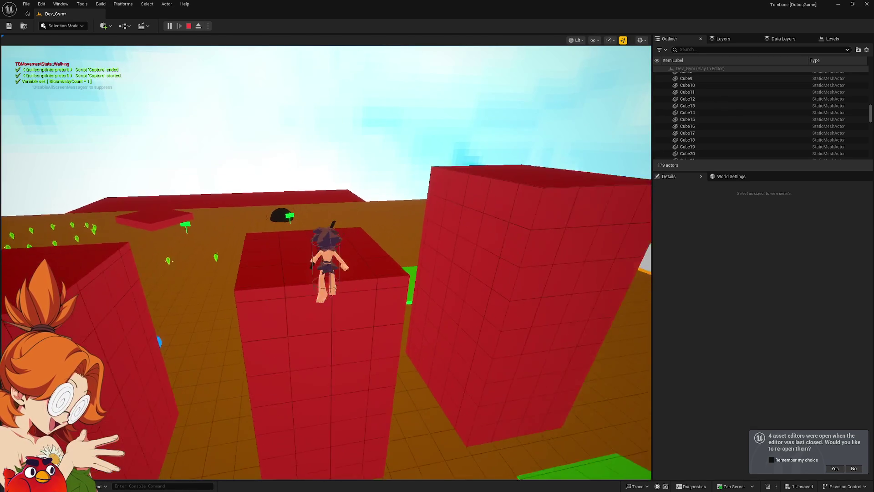
key(w)
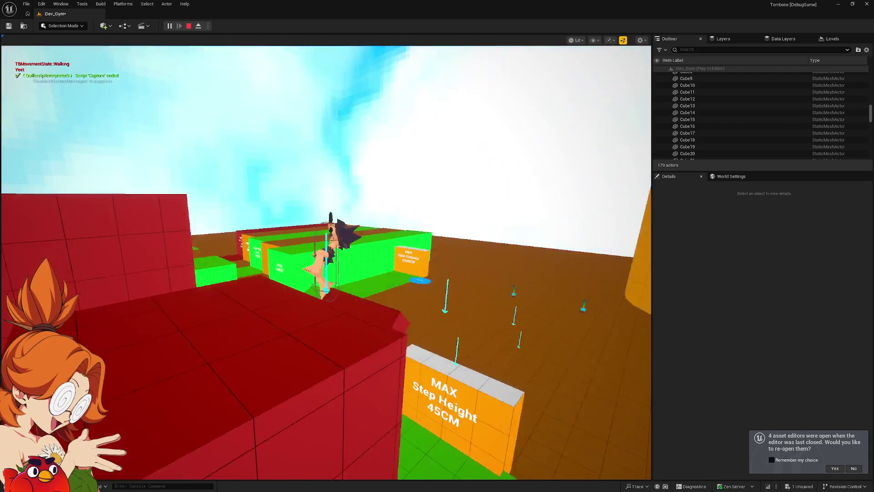
key(w)
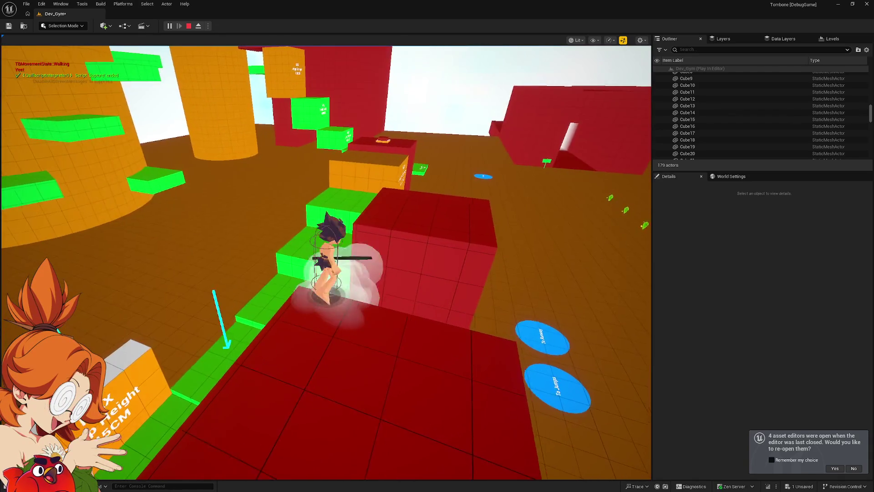
key(space)
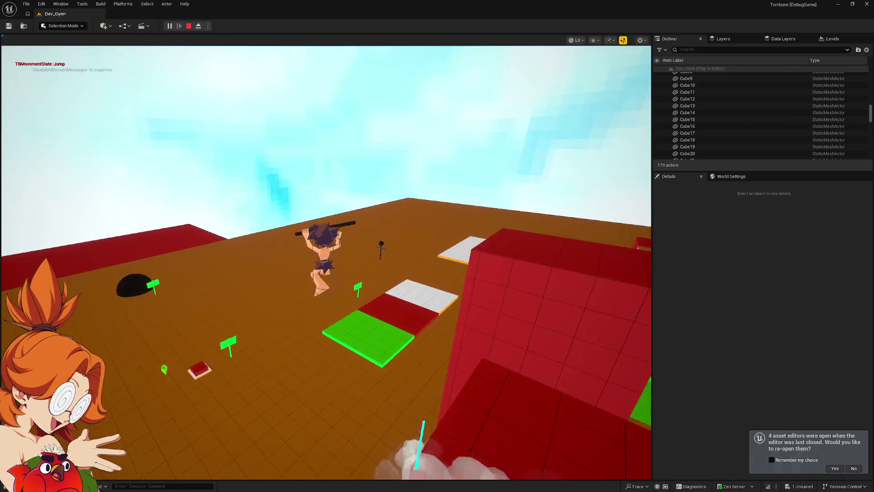
key(w)
key(w)
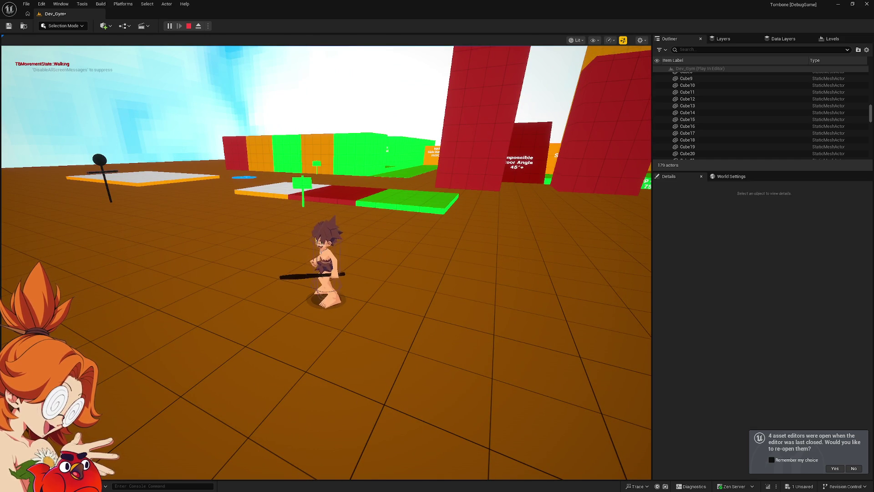
Turn the camera to face Tombone, then end the playtest and return to the editor.
key(s)
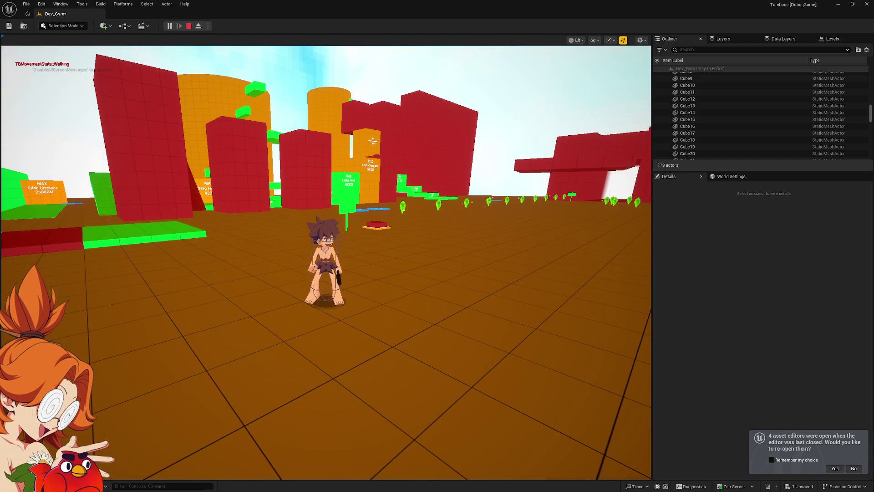
key(Escape)
scroll(328, 202, up, 3)
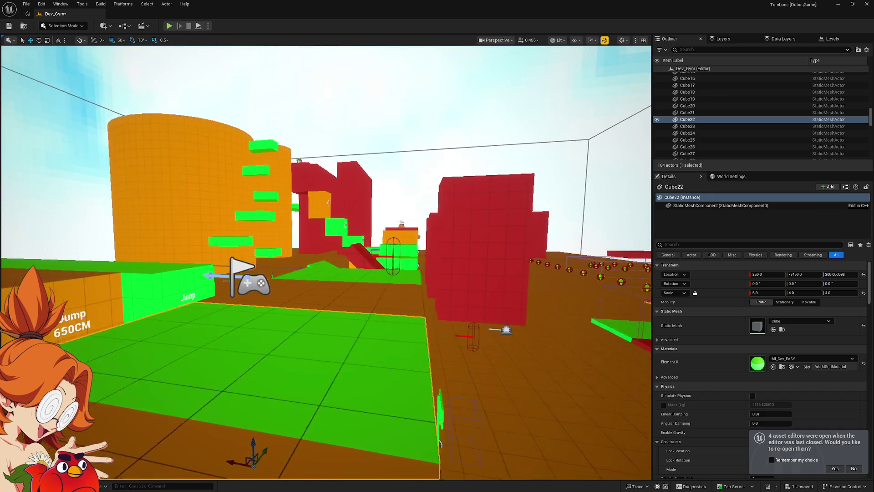
scroll(328, 202, up, 3)
key(s)
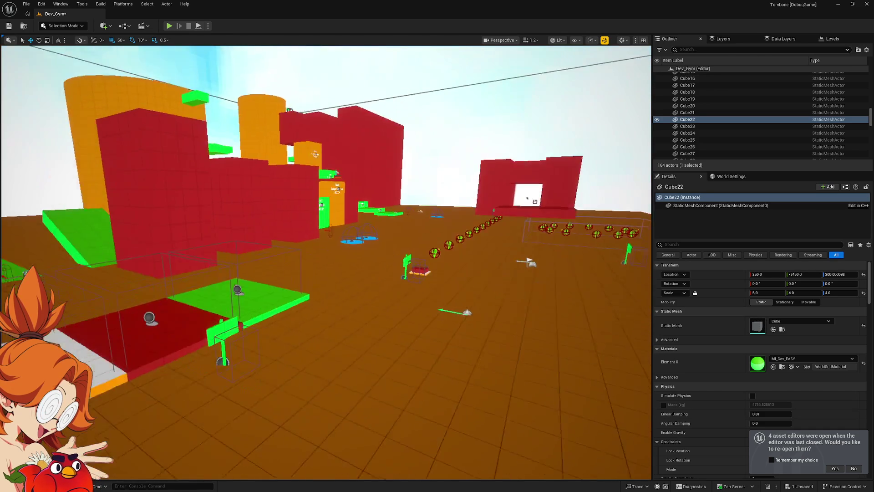
key(s)
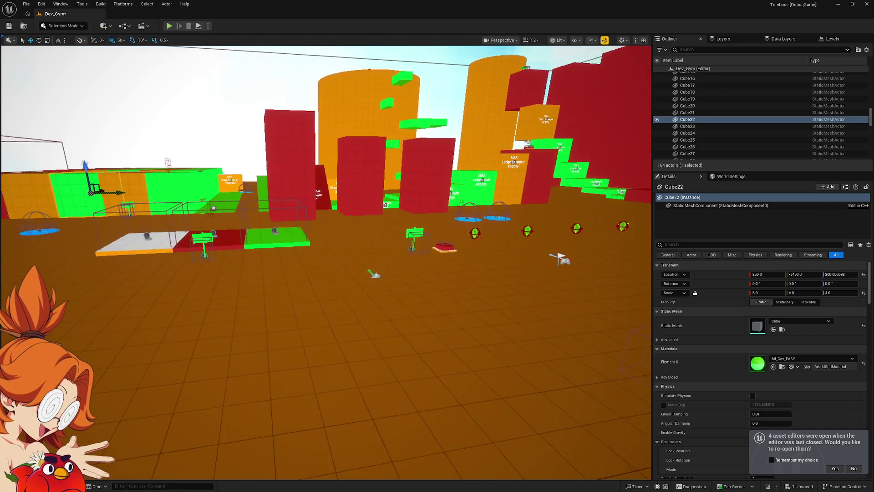
key(w)
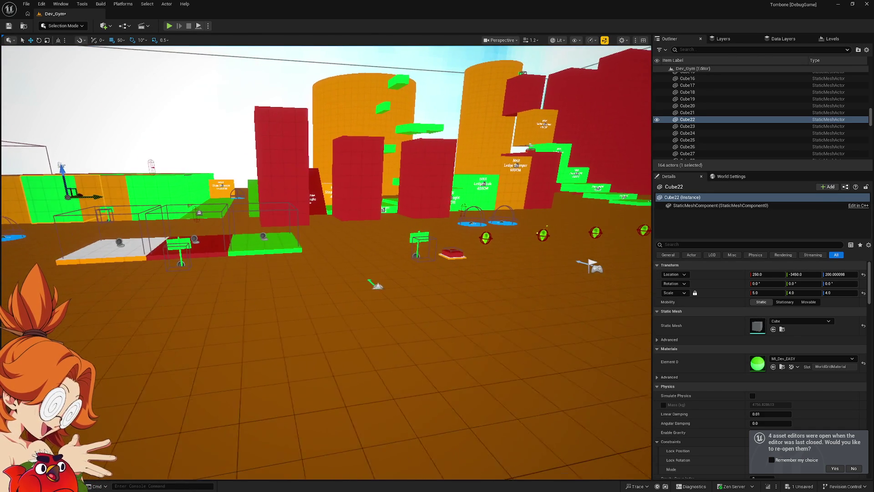
key(d)
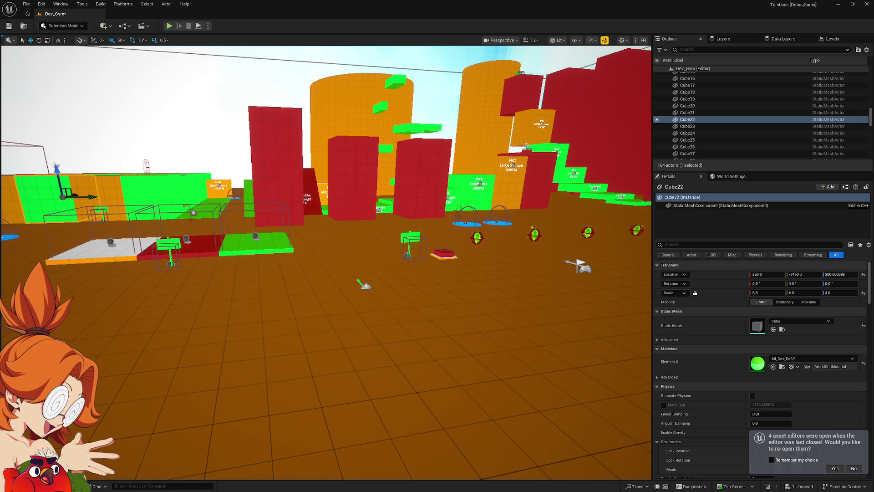
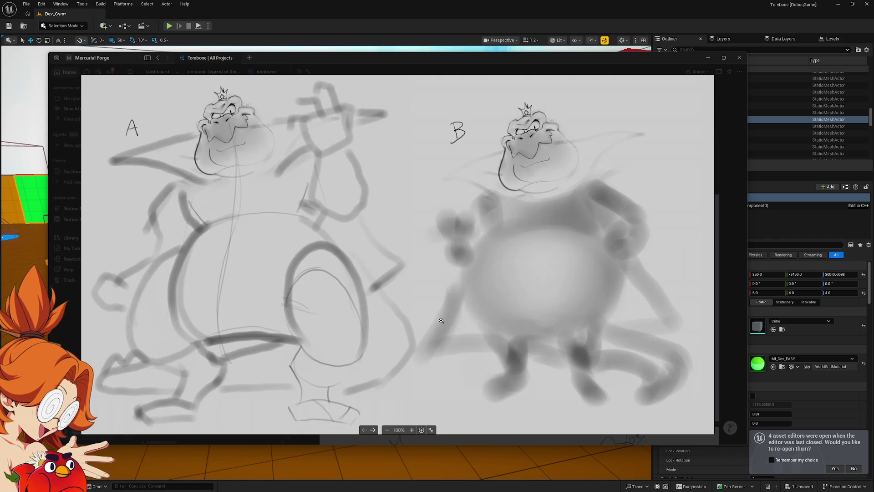
Zoom in and out of the A/B sketch, then page forward to the open-mouthed crowned head close-up.
click(437, 262)
click(473, 268)
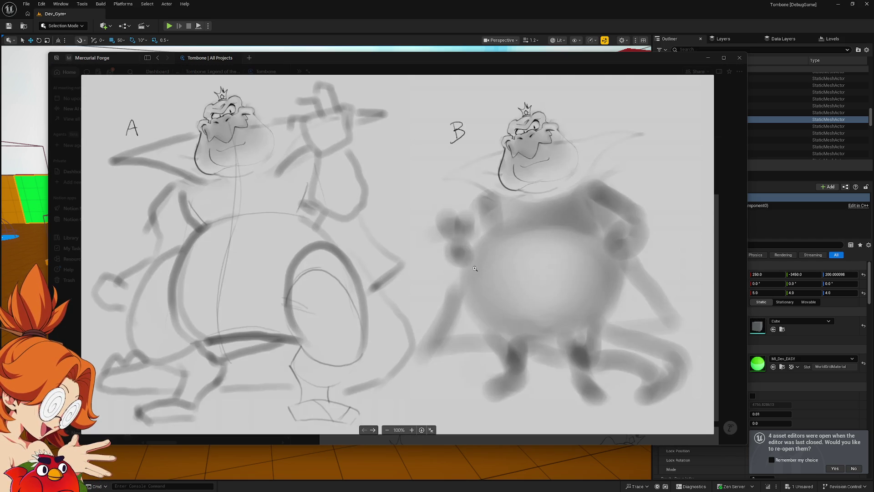
key(Right)
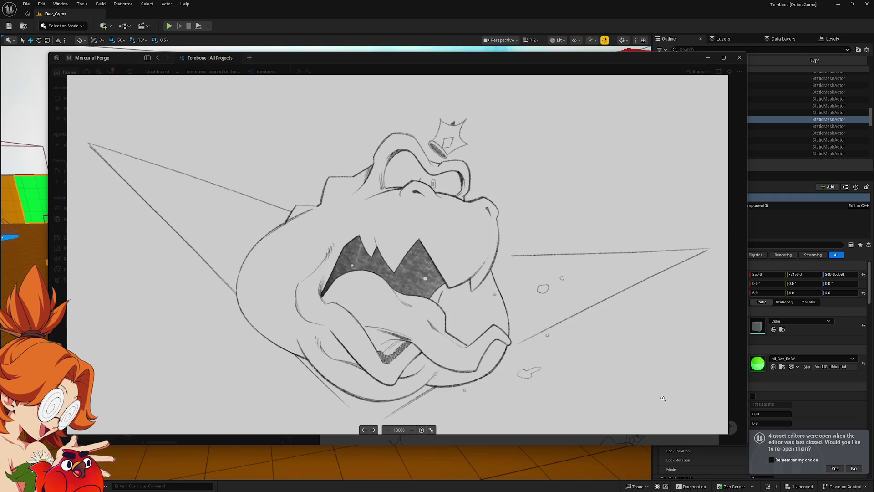
key(Right)
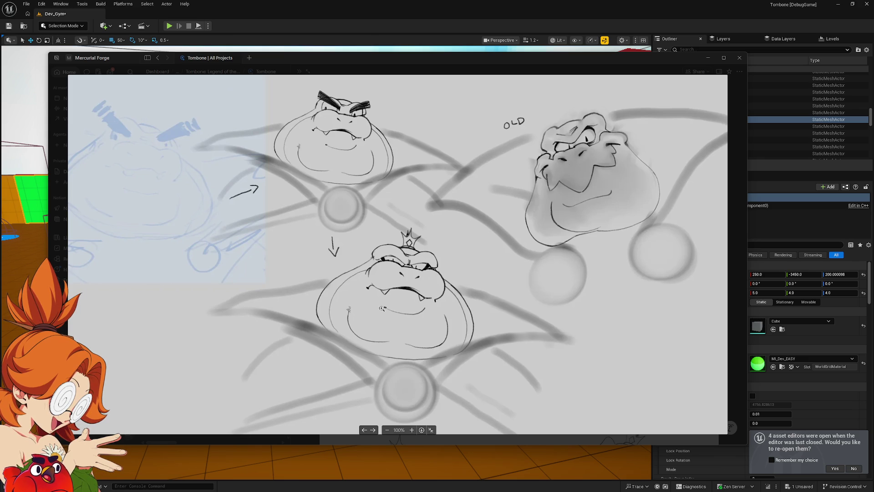
Page forward through seven concept sketches to the grey painted crowned head with dark brows.
key(Right)
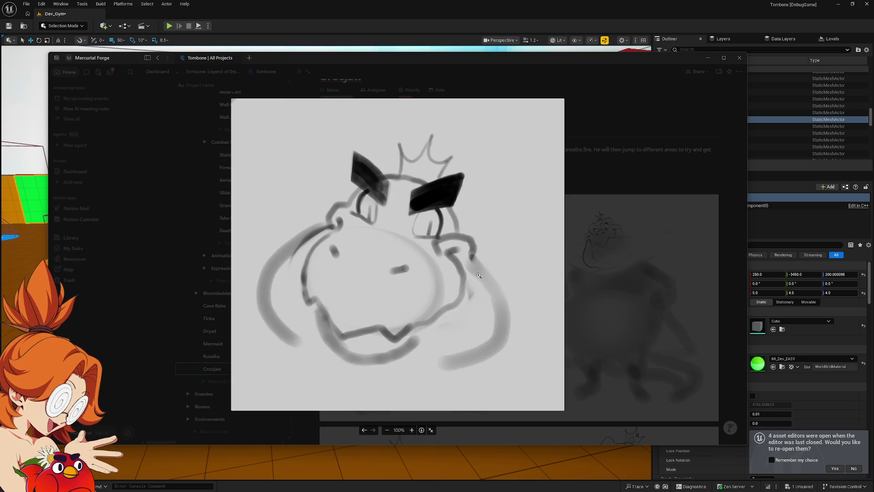
key(Right)
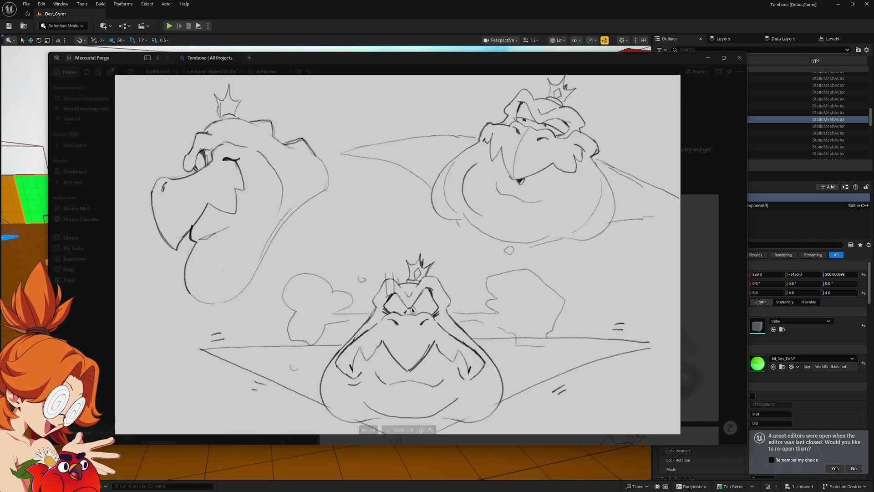
key(Right)
key(Right)
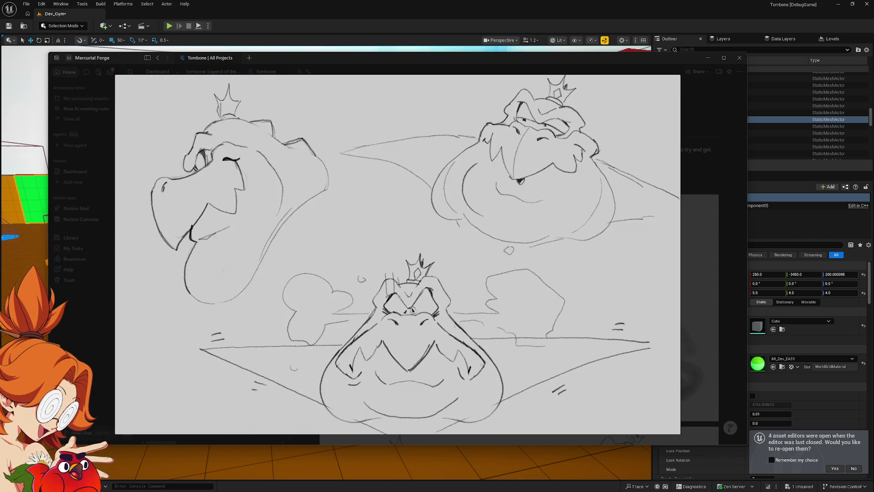
key(Right)
key(Right)
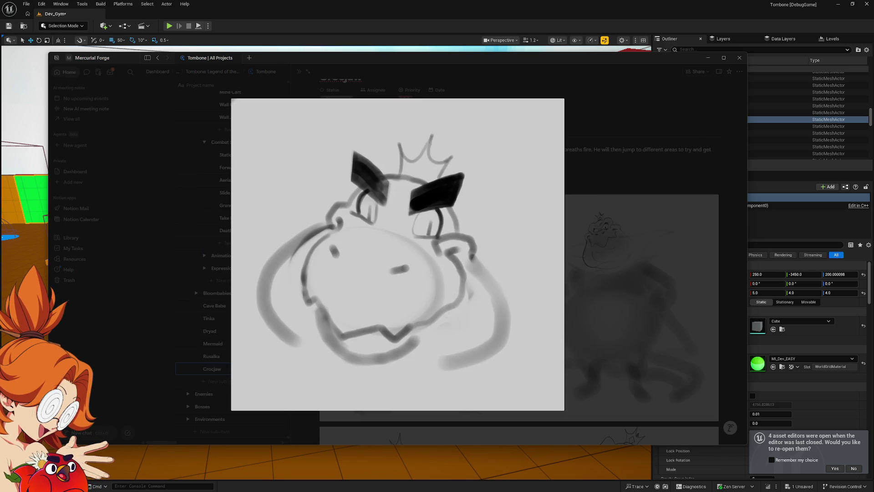
key(Right)
key(Right)
key(Right)
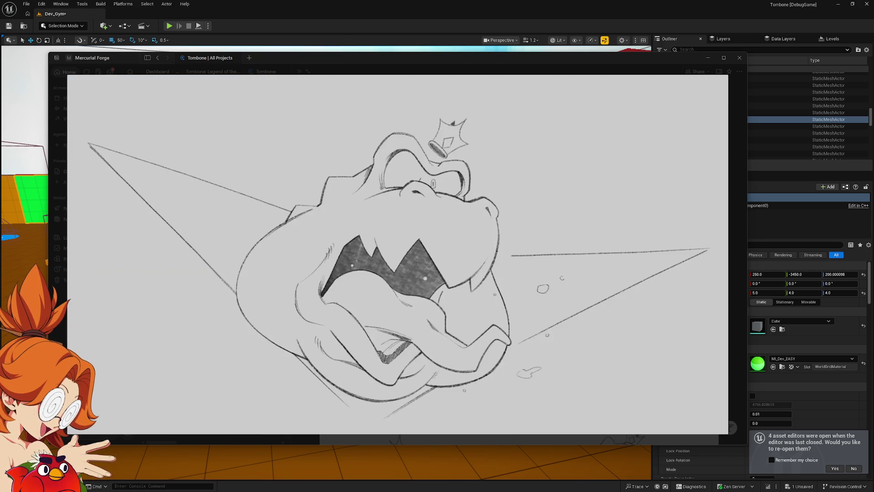
key(Right)
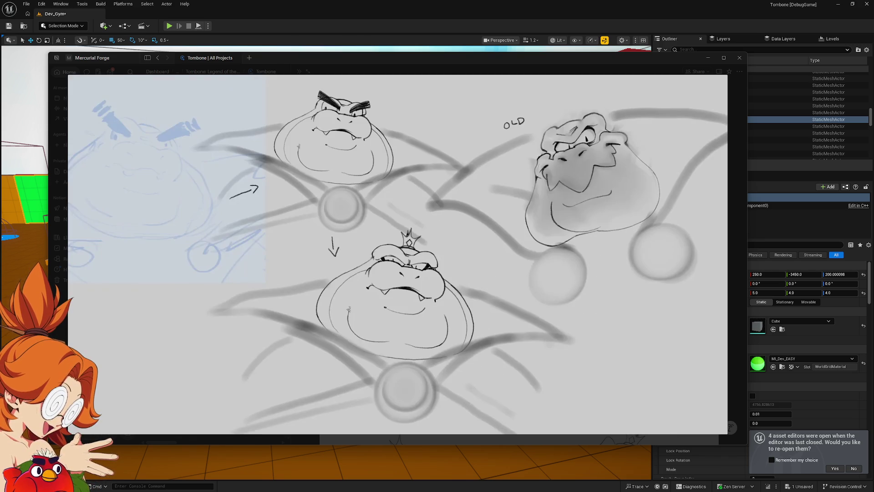
key(Right)
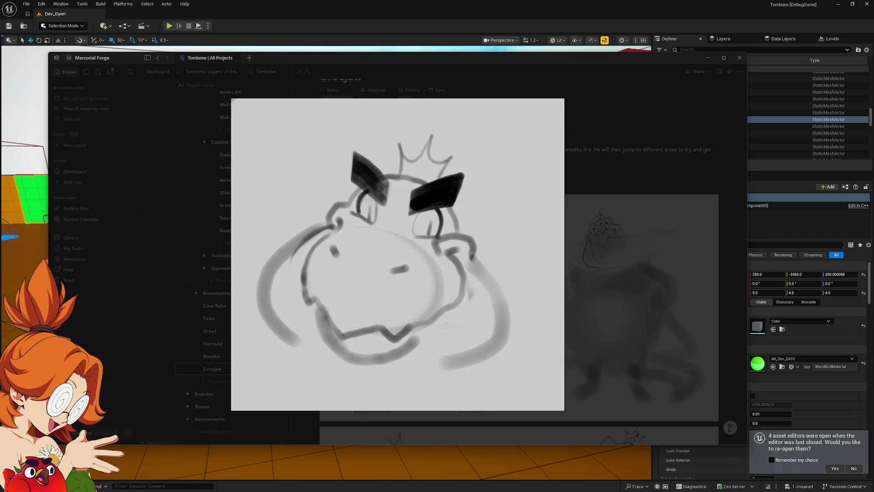
Page forward to the A/B full-body sketch, then step back to the three-head sketch.
key(Right)
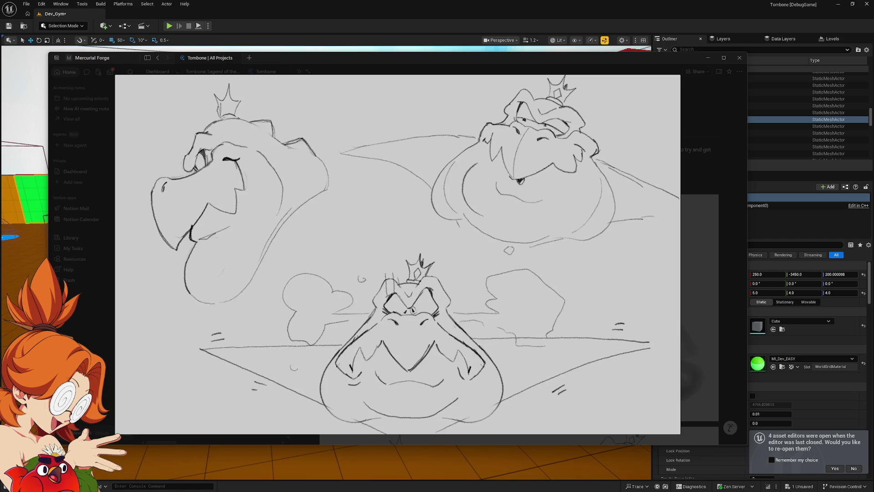
mouse_move(463, 295)
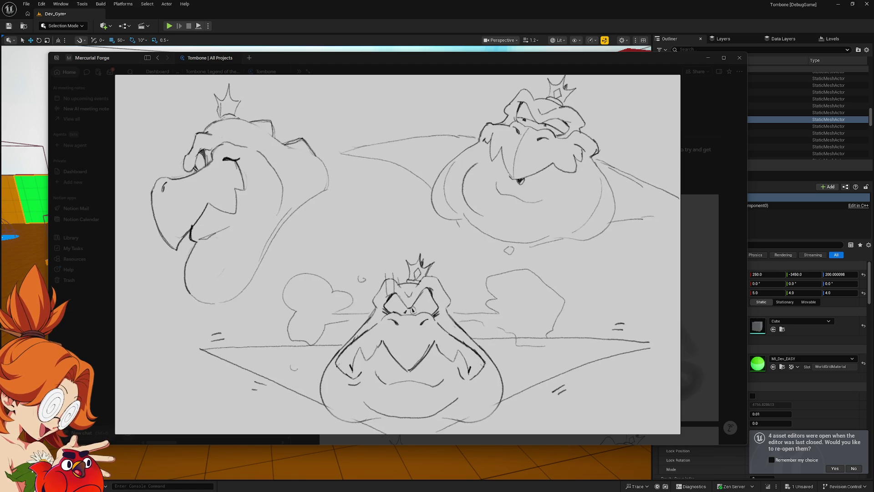
key(Right)
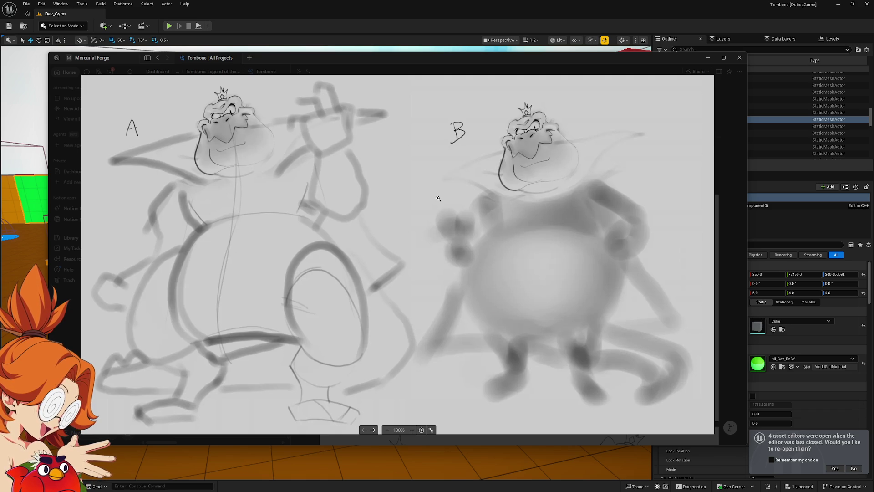
key(Left)
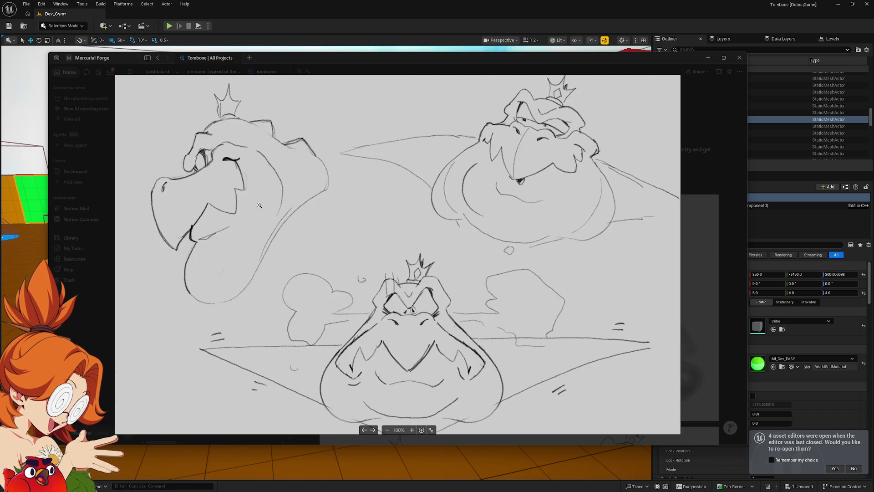
Flip between the head close-up, A/B and three-head sketches, then close the viewer on the A/B sketch.
key(Left)
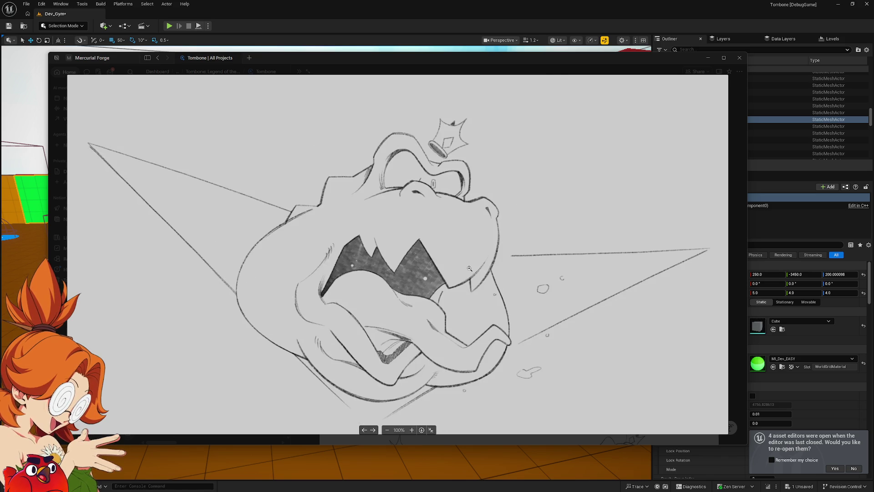
key(Right)
key(Right)
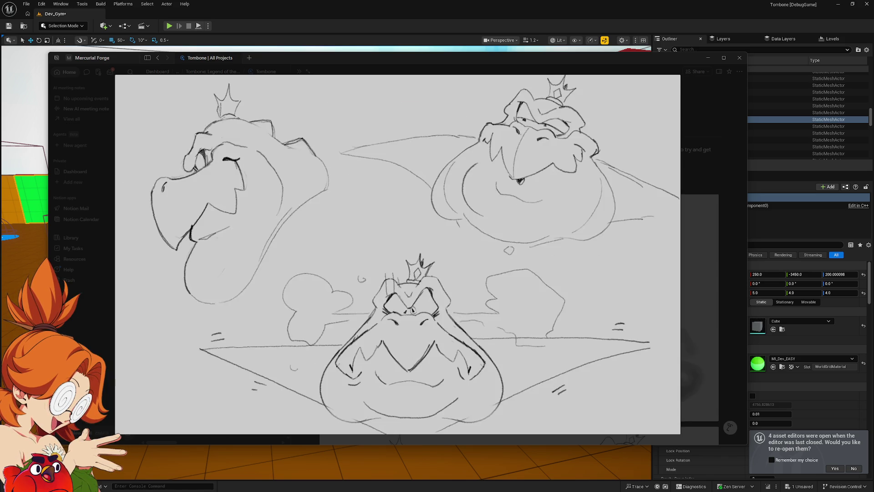
key(Left)
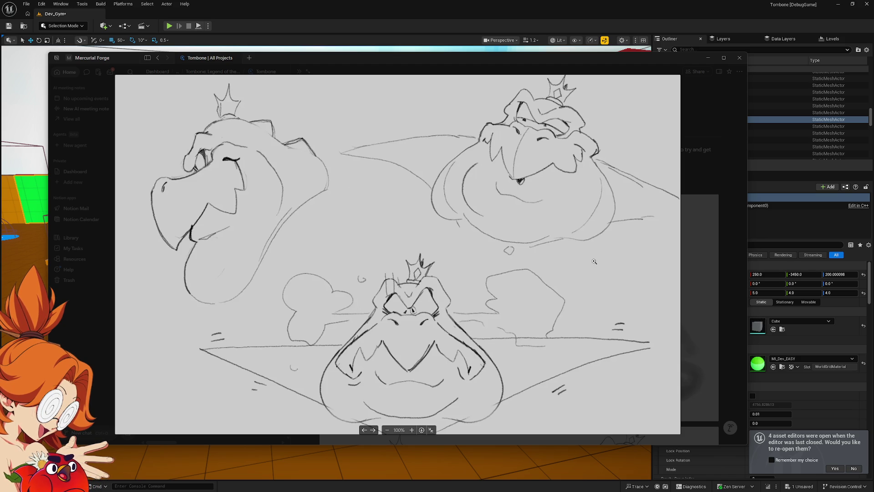
key(Right)
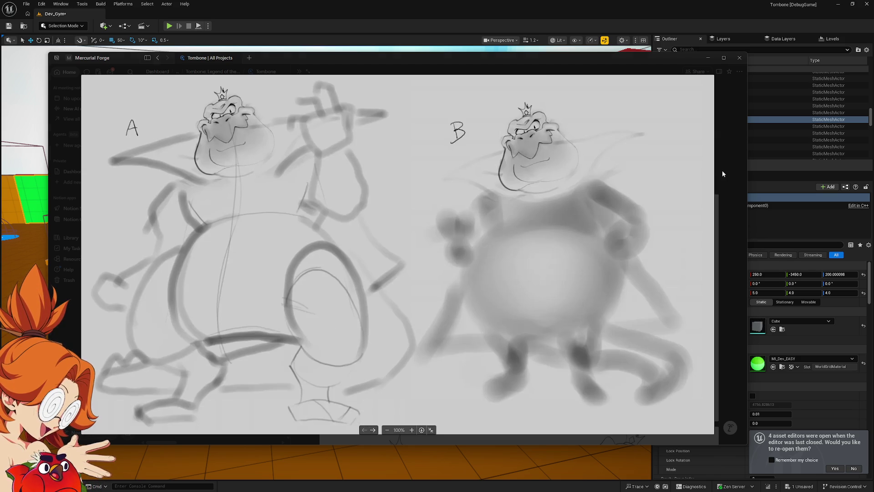
click(722, 170)
scroll(427, 283, up, 1)
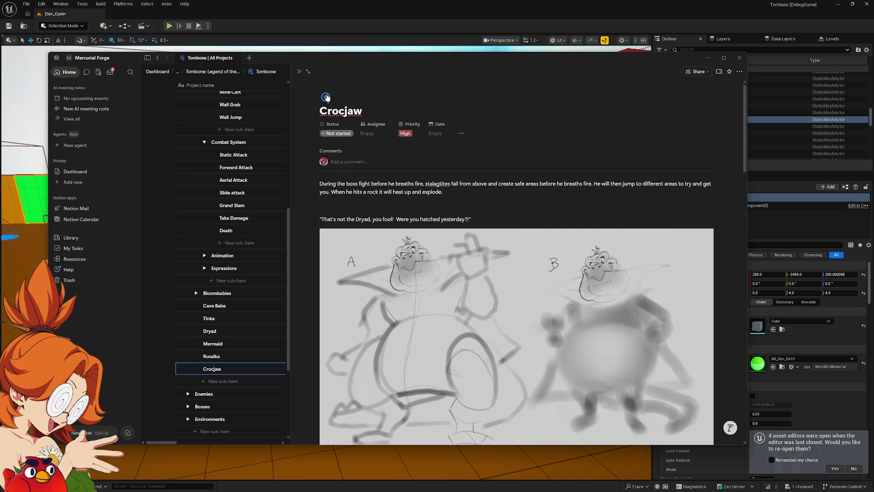
Close the Crocjaw page and expand Bloombabies and its Models group (Onion, Leaf, Pepper, Soot Sprite).
click(299, 72)
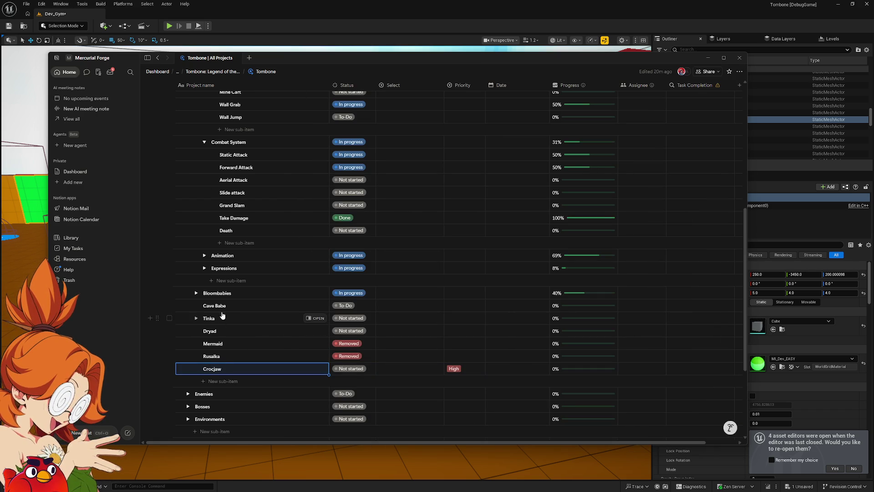
click(227, 297)
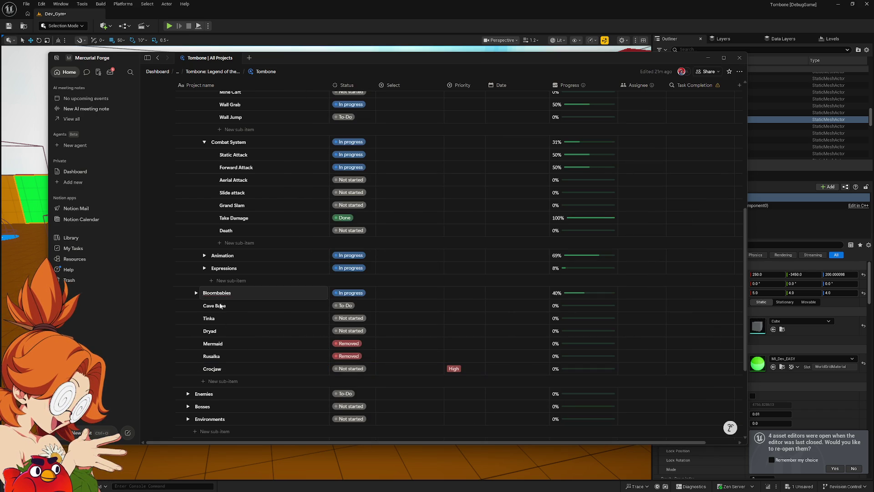
click(196, 294)
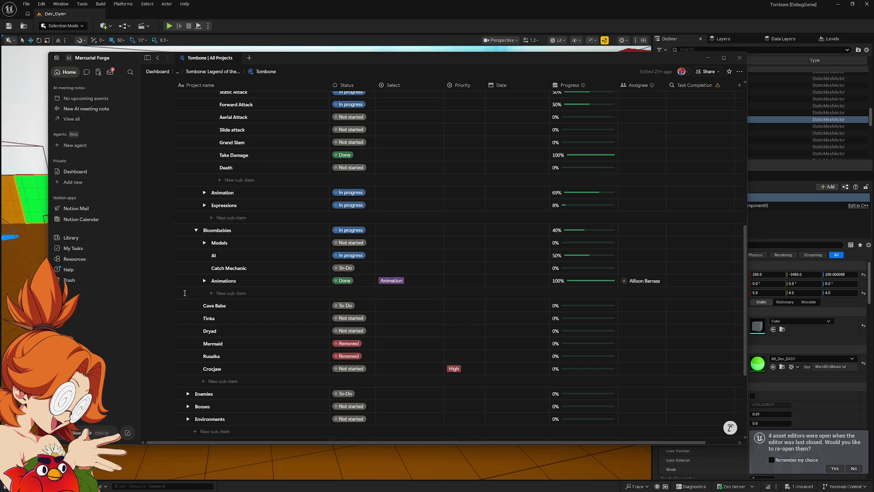
click(204, 243)
scroll(214, 218, down, 2)
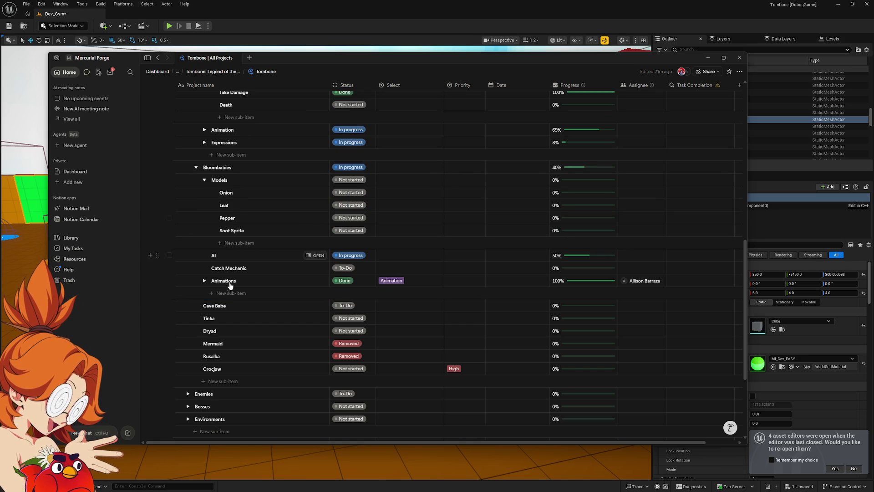
scroll(229, 294, up, 5)
scroll(229, 295, up, 5)
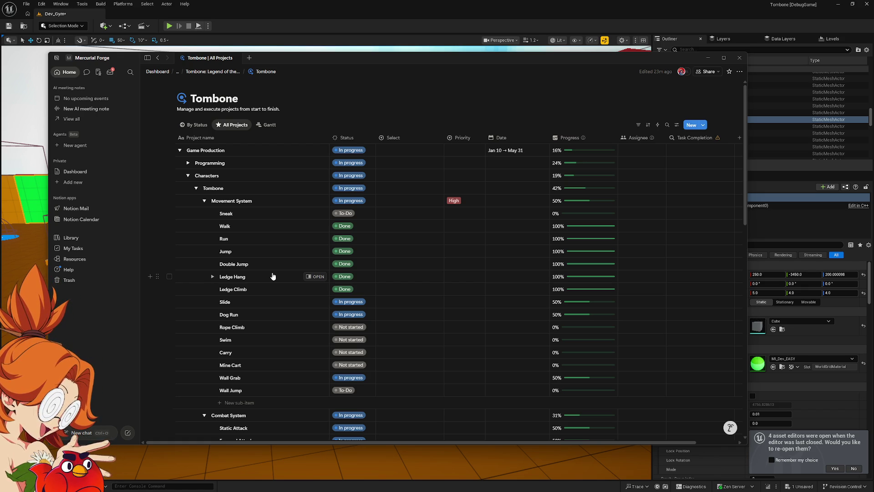
scroll(272, 276, down, 15)
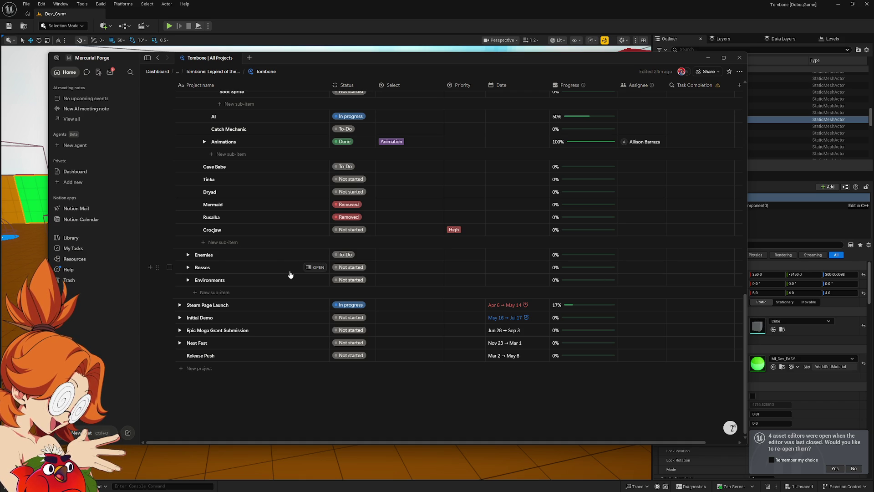
scroll(291, 287, up, 15)
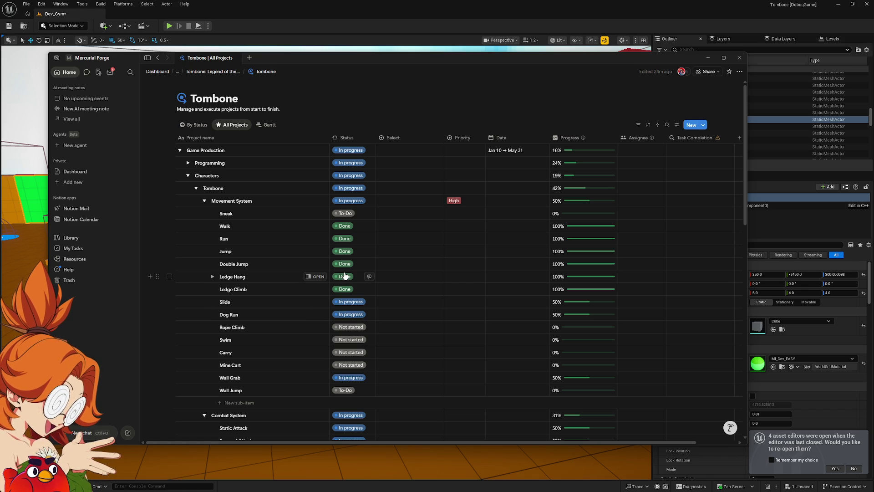
scroll(314, 277, down, 3)
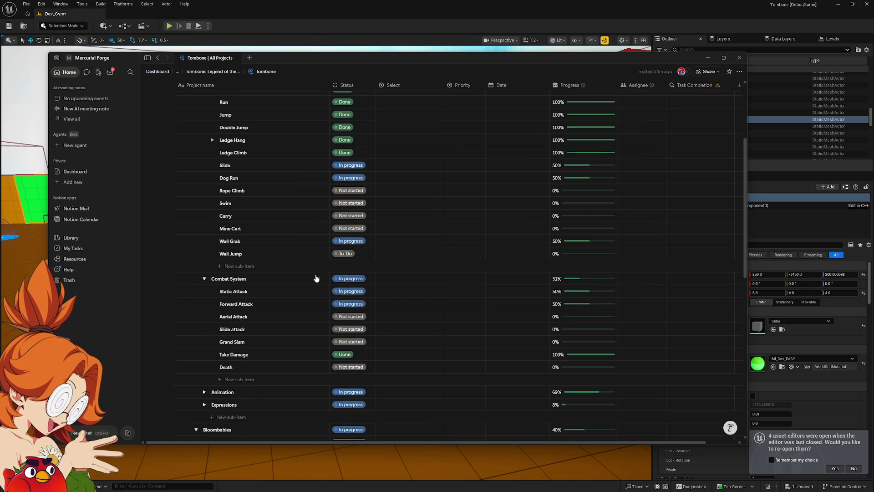
scroll(307, 280, down, 1)
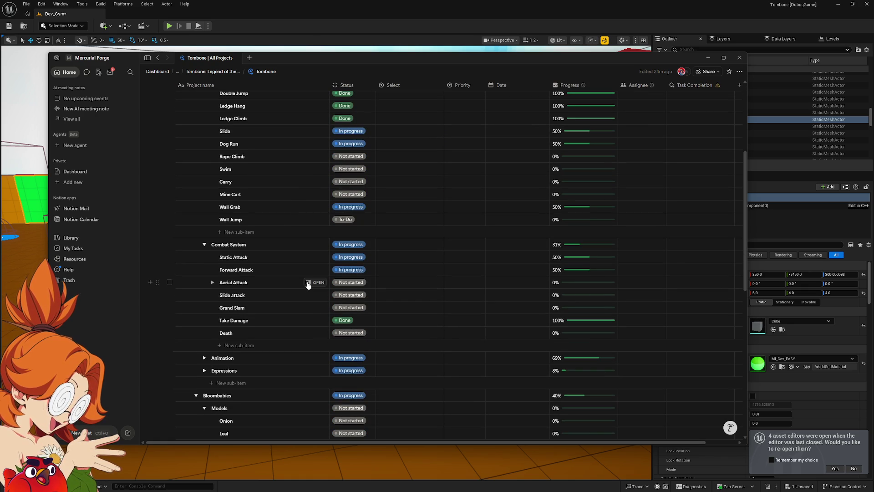
scroll(305, 296, down, 7)
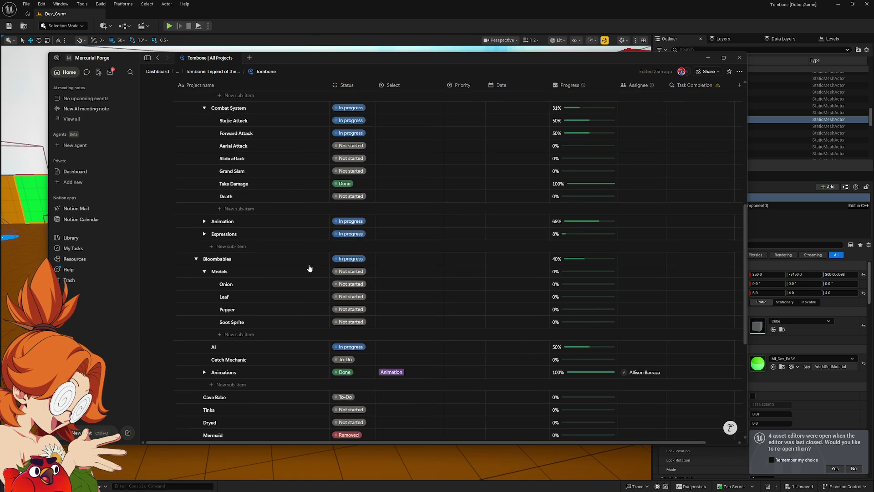
scroll(309, 263, down, 2)
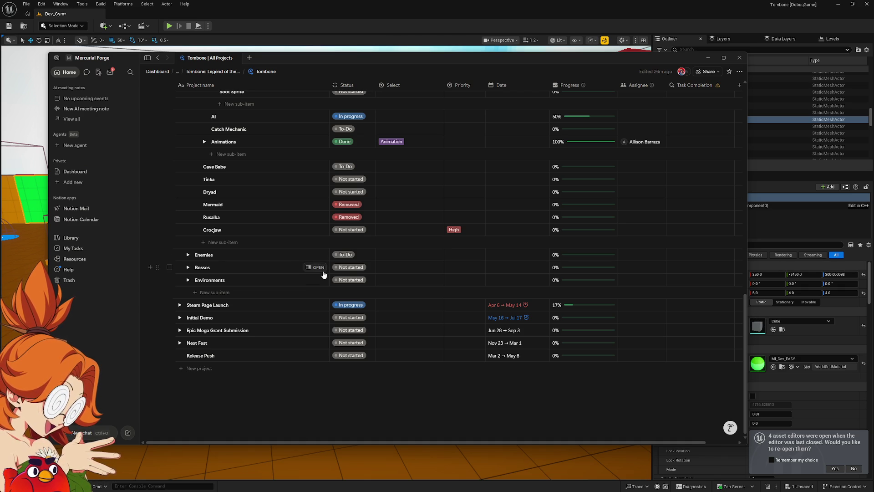
scroll(321, 275, up, 5)
scroll(317, 284, up, 8)
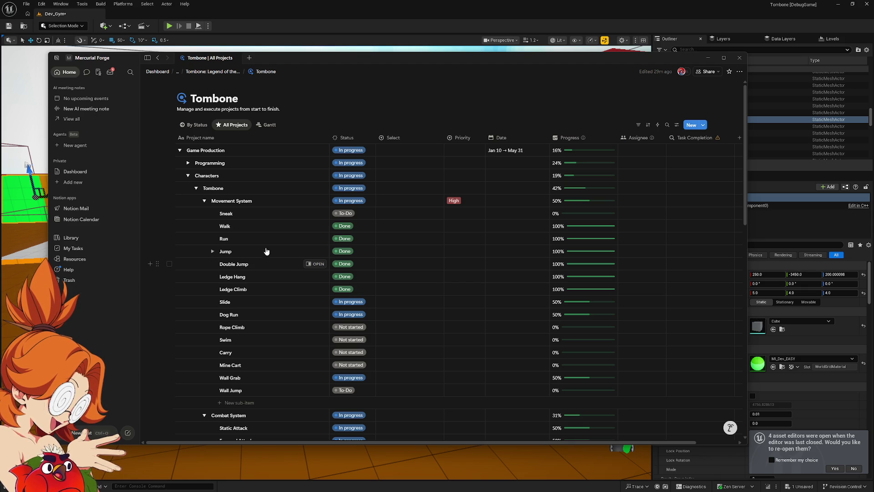
click(452, 21)
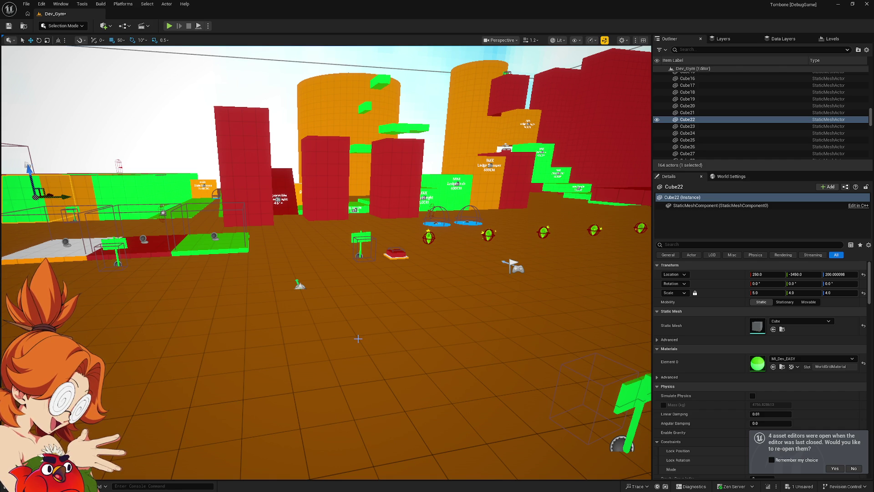
Start playtesting from a floor spot, run up the green ramp and climb onto the red tower.
right_click(353, 336)
click(364, 330)
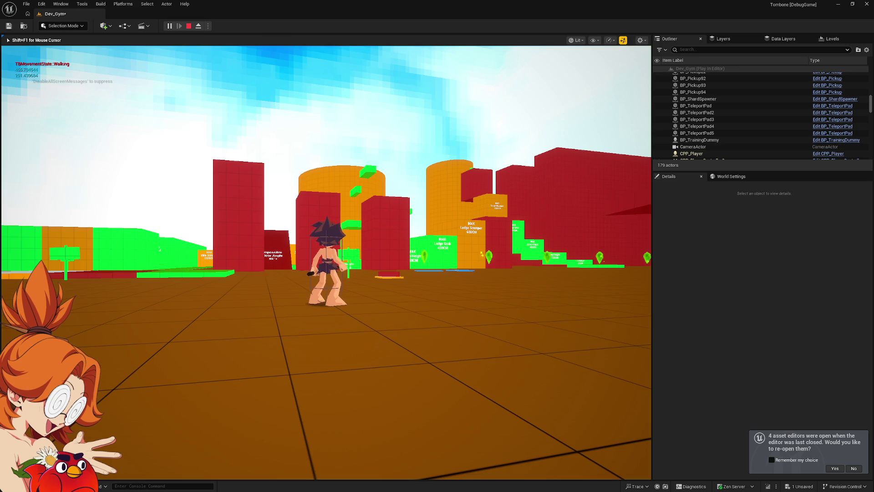
key(w)
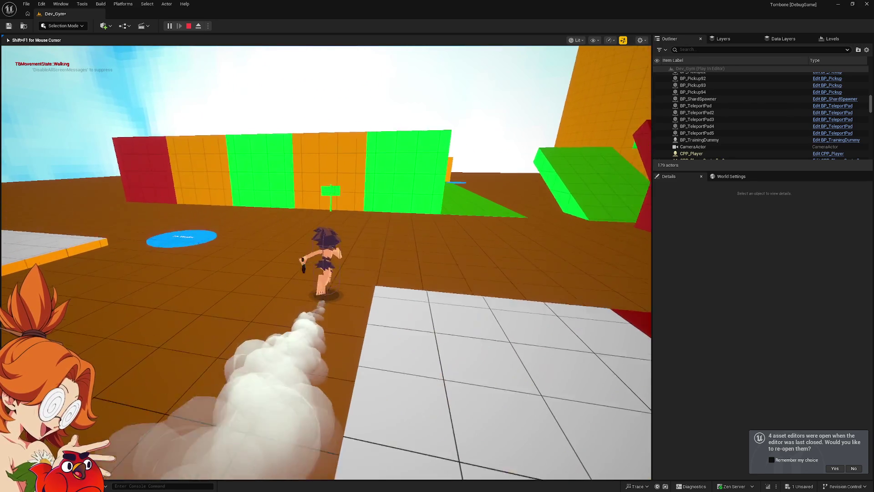
key(space)
key(w)
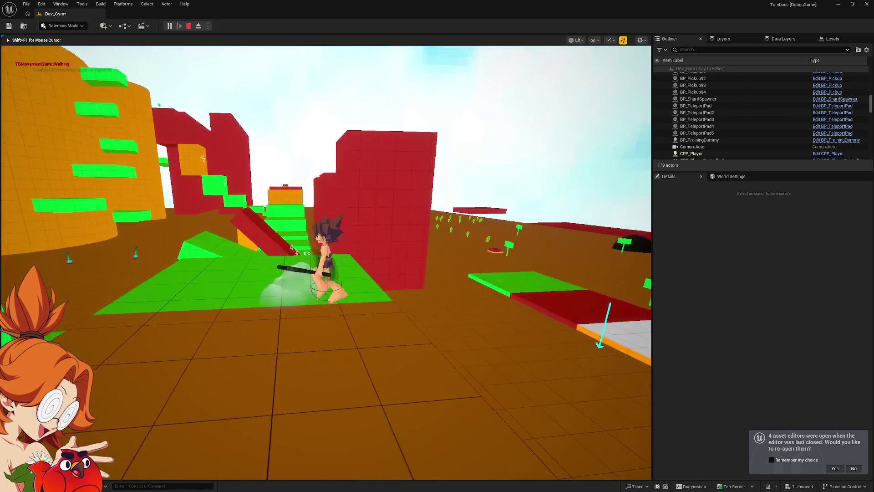
key(space)
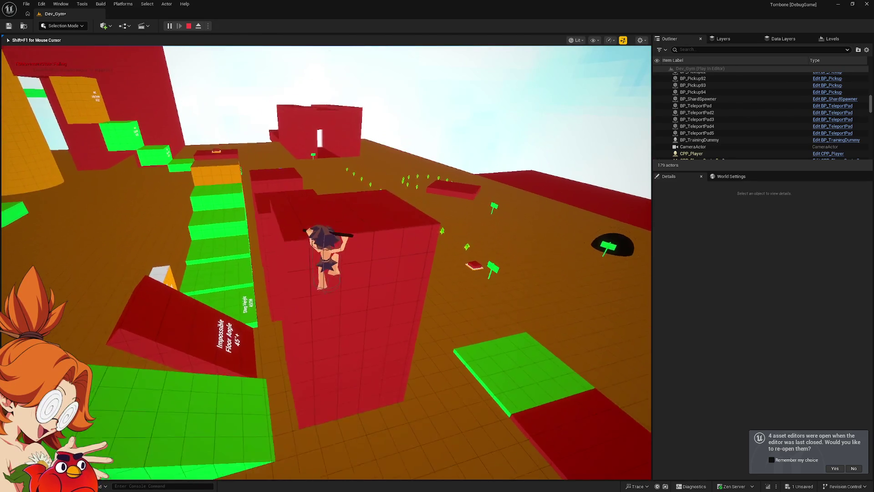
key(space)
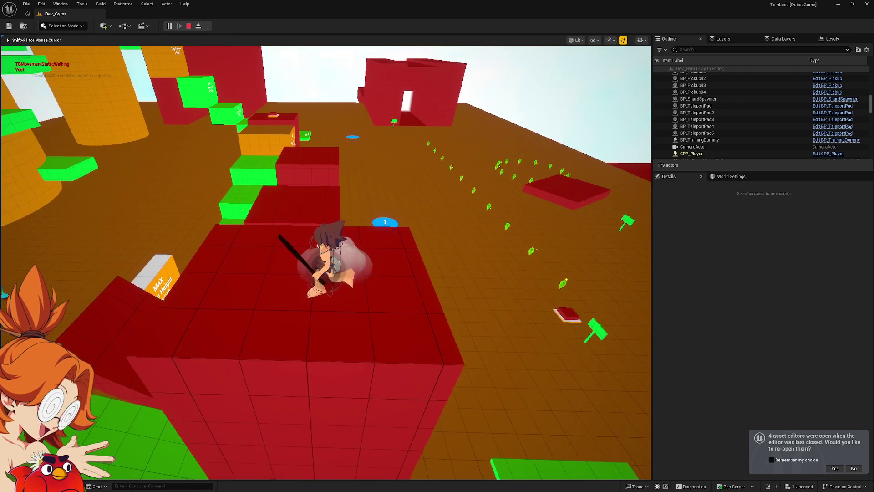
Cross the red blocks and green platform, dash to the white platform, then end the playtest.
key(w)
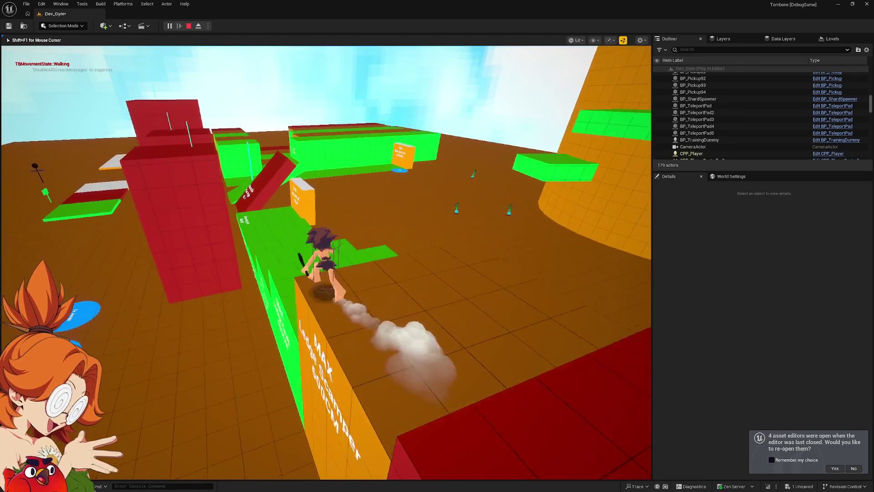
key(space)
key(w)
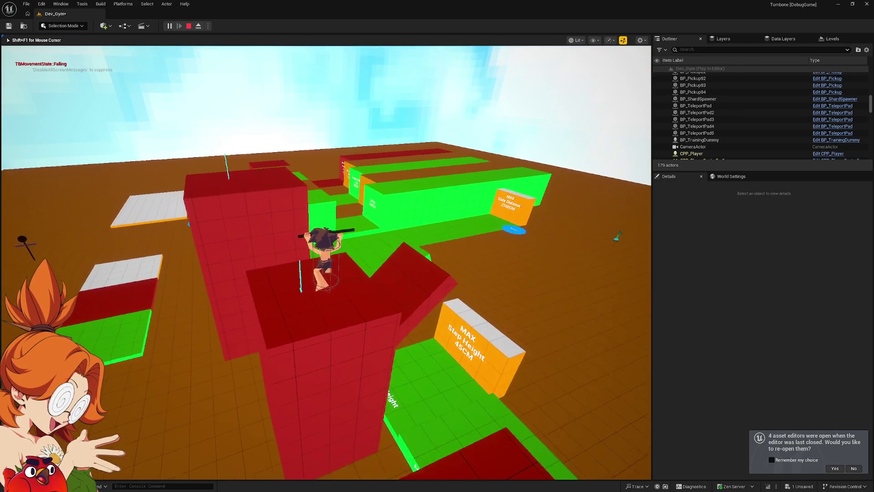
key(w)
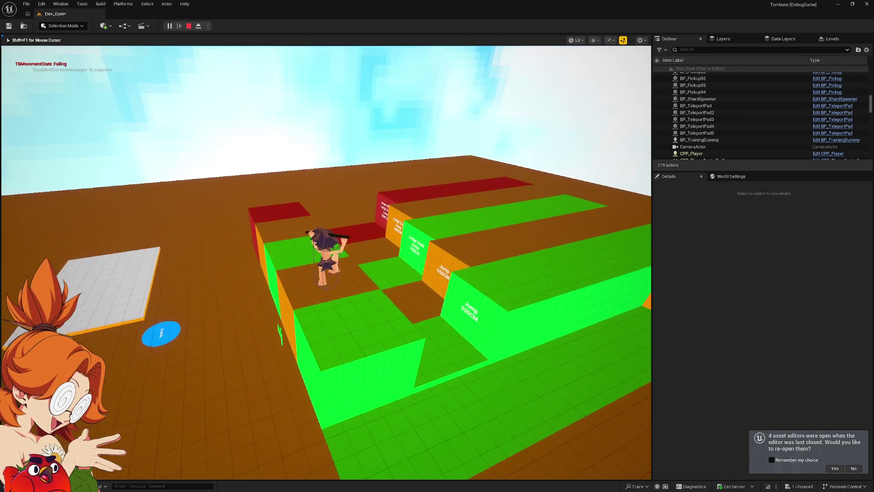
key(w)
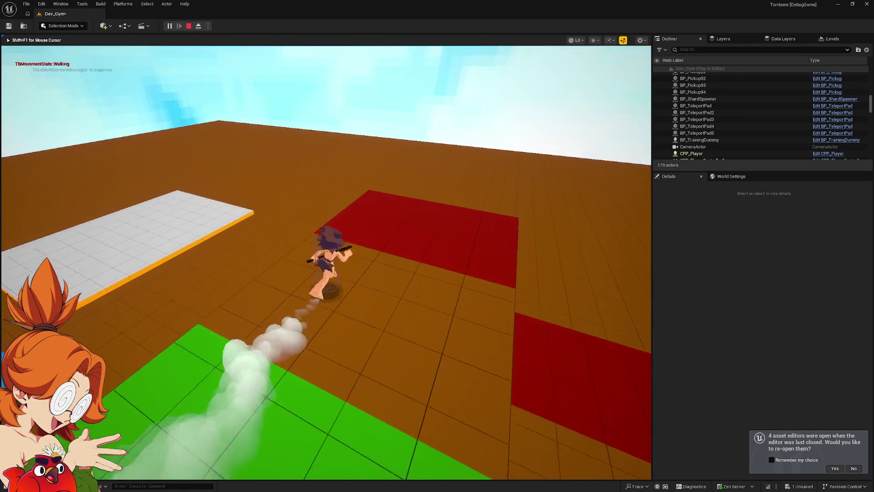
key(w)
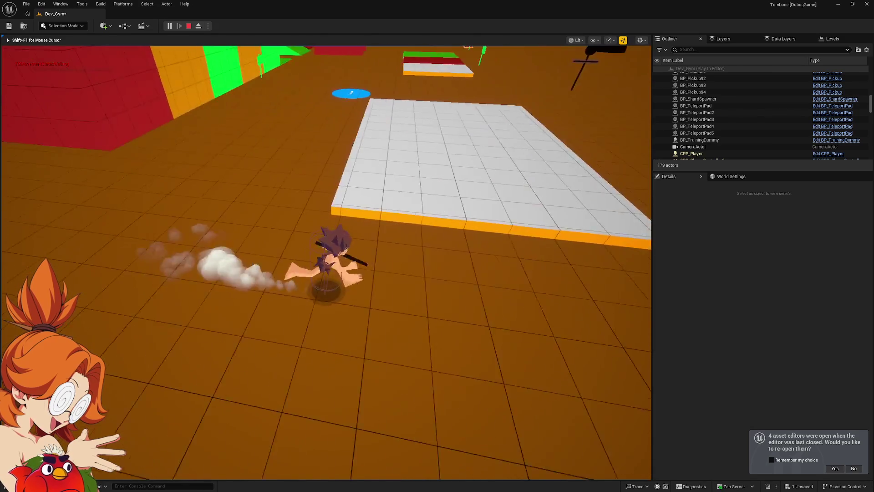
key(w)
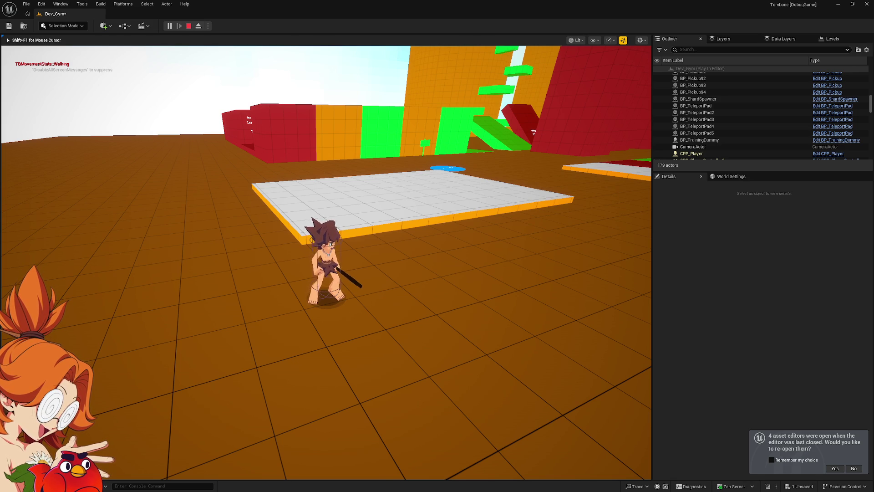
key(Escape)
click(242, 320)
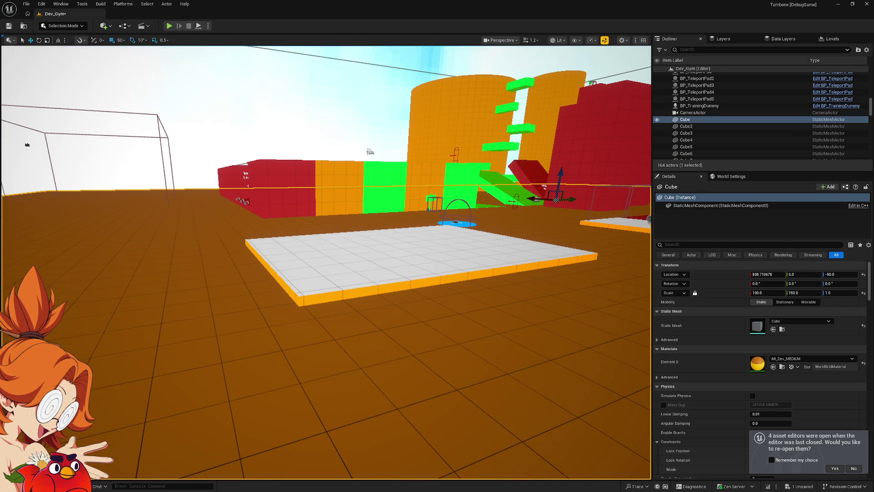
Fly the editor camera around Dev_Gym to view the tall walls and white platform.
key(a)
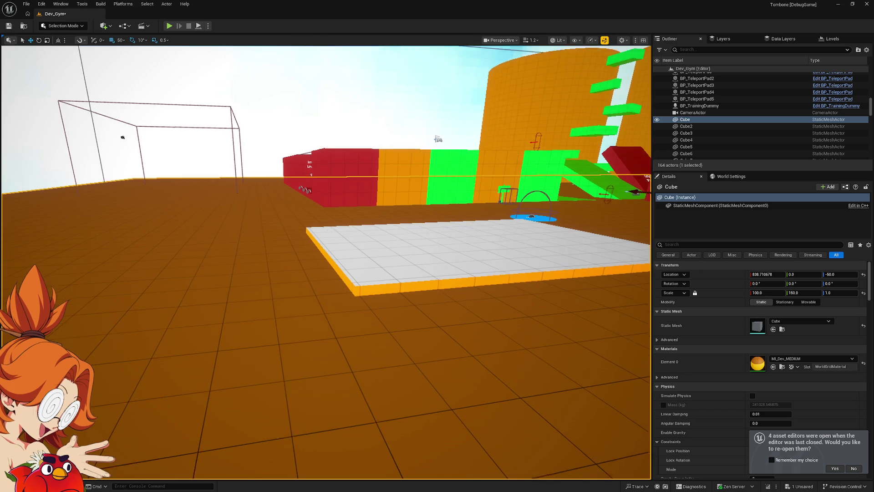
key(d)
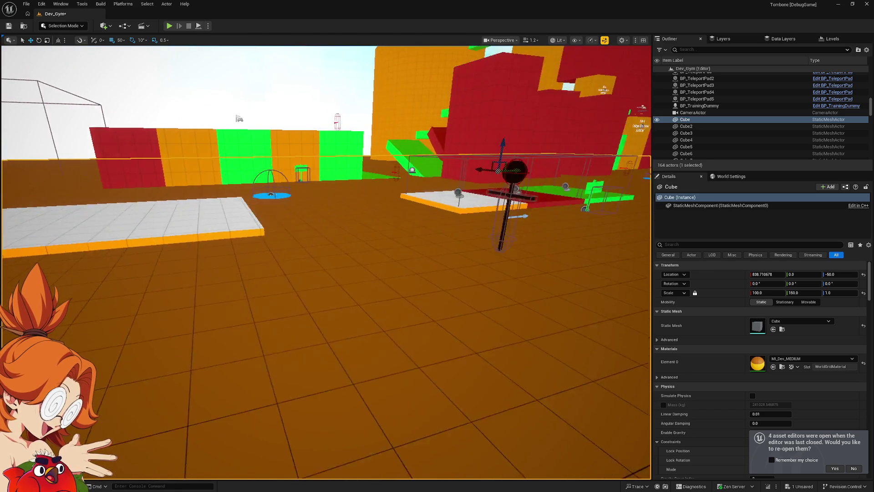
key(s)
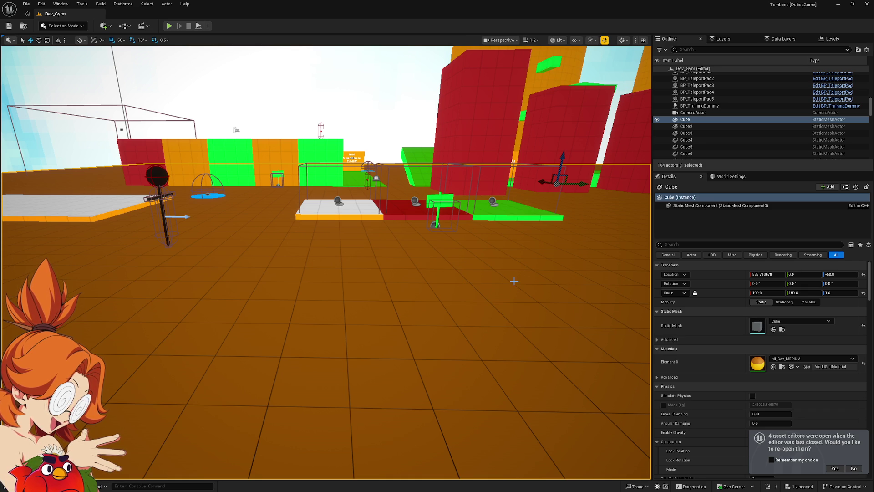
mouse_move(537, 271)
mouse_down()
mouse_move(531, 189)
mouse_move(518, 175)
mouse_move(518, 191)
mouse_move(537, 191)
mouse_up()
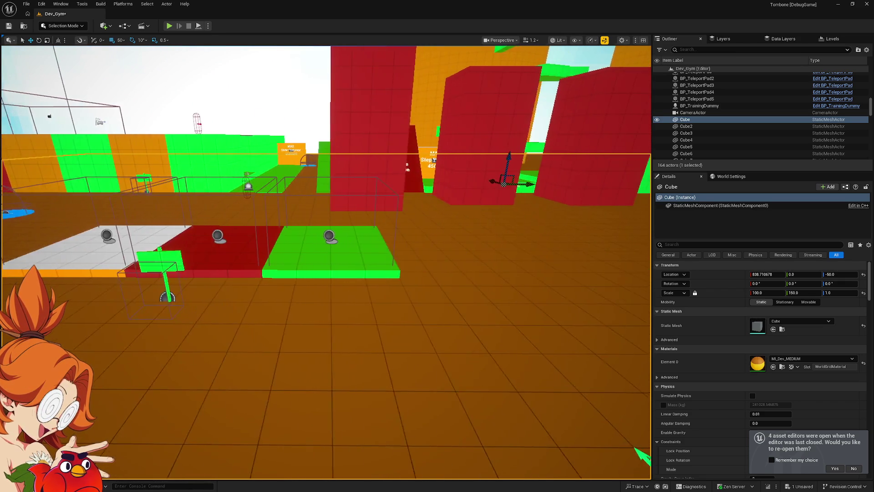
mouse_move(542, 273)
mouse_down()
mouse_move(533, 273)
mouse_move(542, 273)
mouse_up()
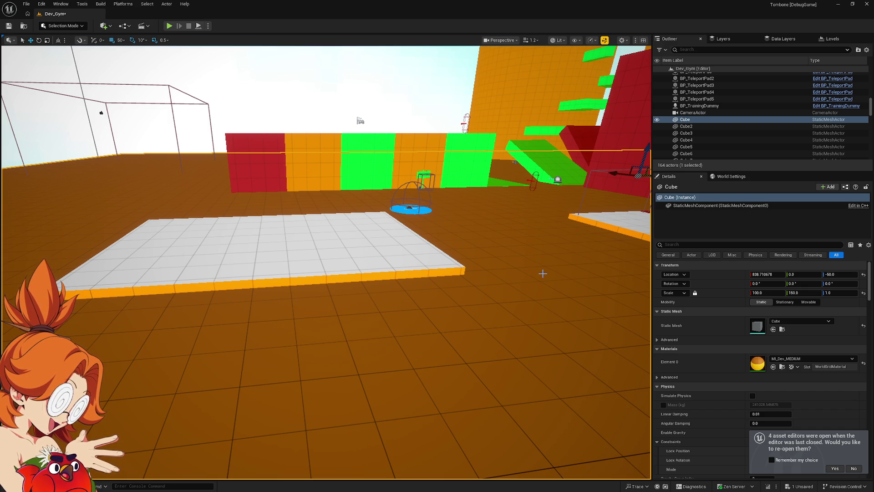
mouse_move(481, 308)
mouse_down()
mouse_move(642, 307)
mouse_move(478, 309)
mouse_up()
Start playing from the chosen spot, climb the Ledge Scamper block and leap onto the red blocks.
right_click(476, 309)
click(526, 309)
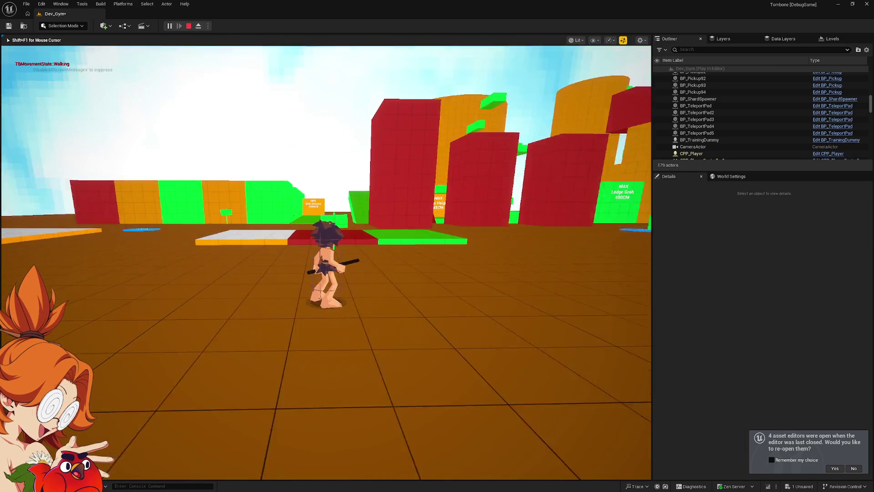
key(a)
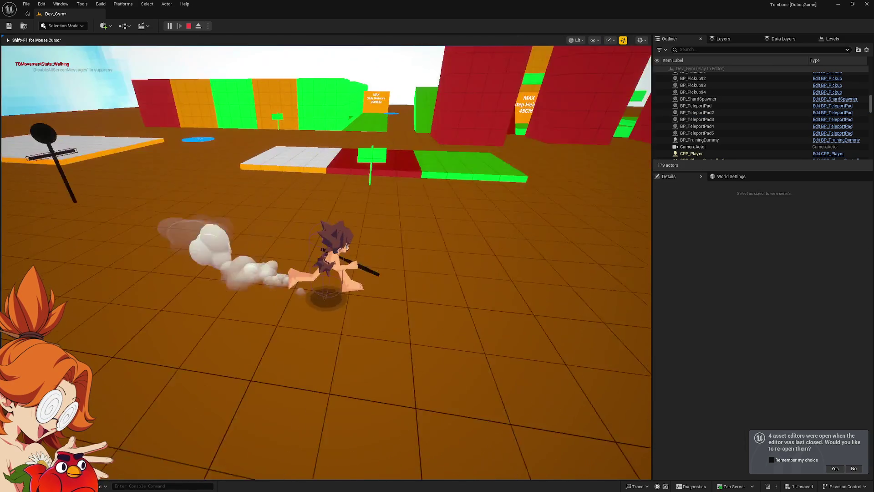
key(w)
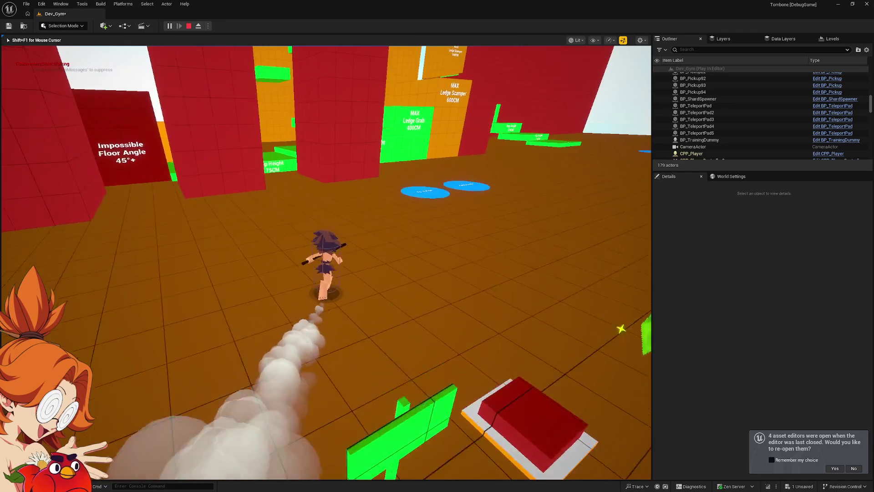
key(space)
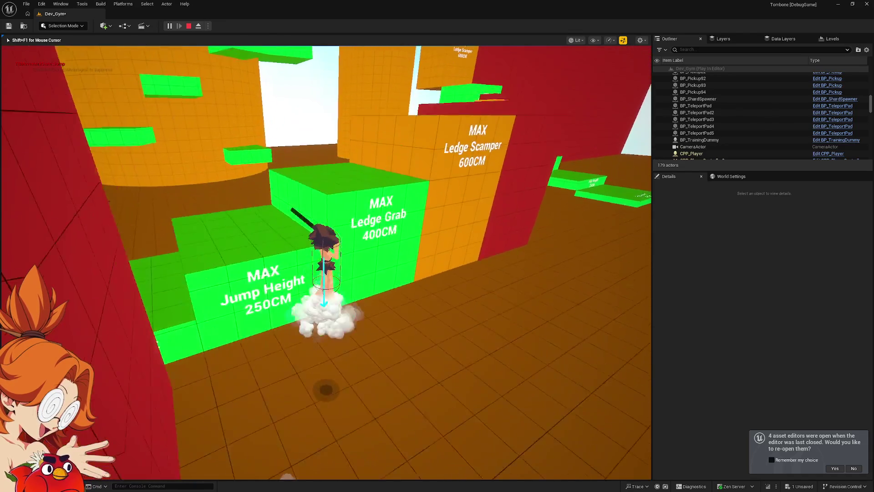
key(space)
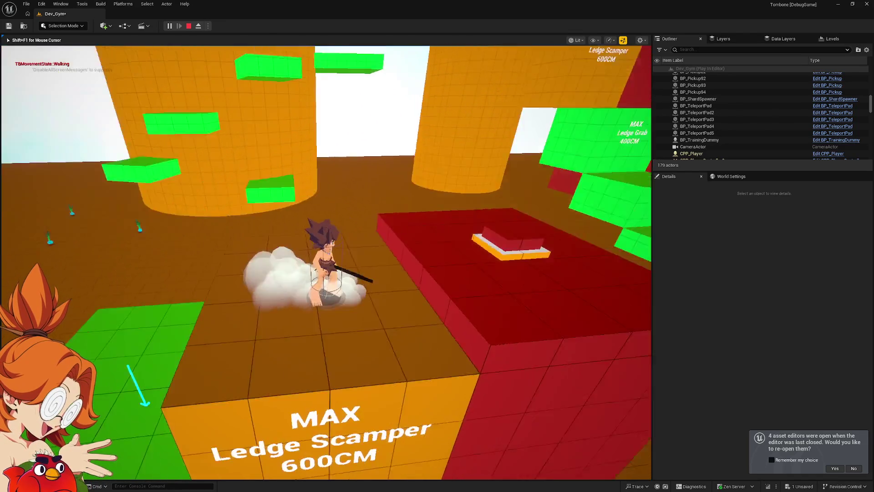
key(space)
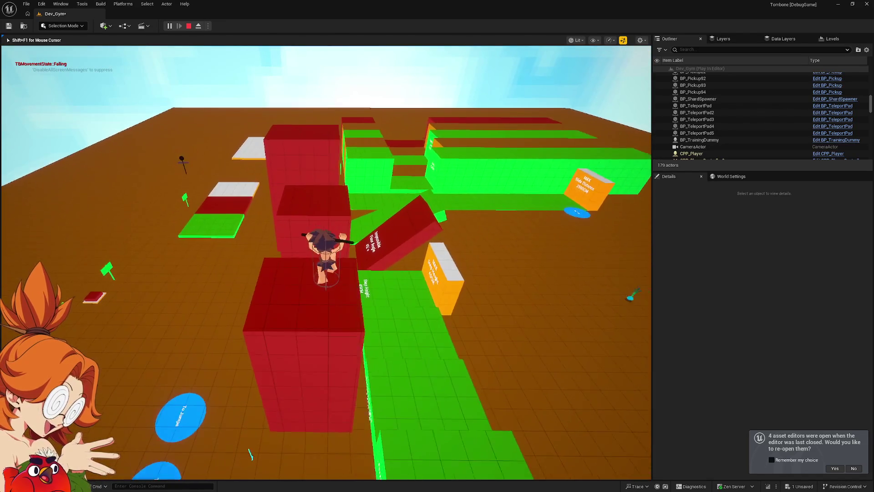
key(w)
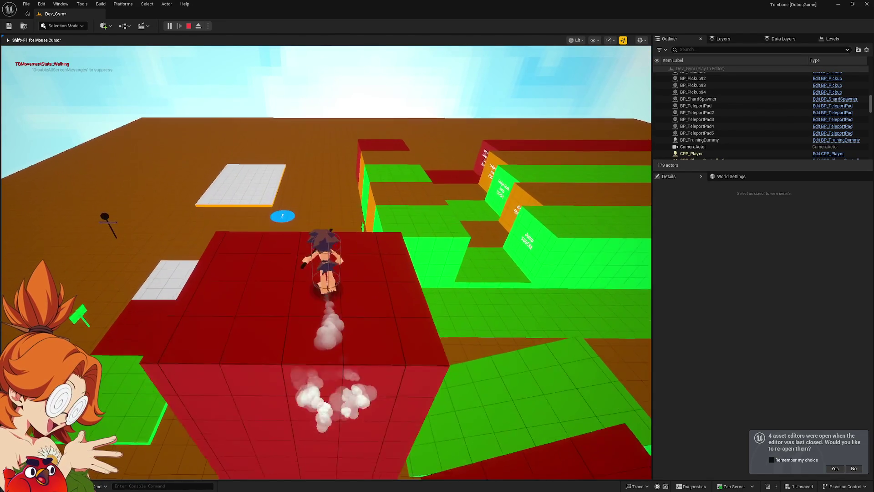
Grab and climb the tall red block's ledge, then run across the small red block toward the green steps.
key(w)
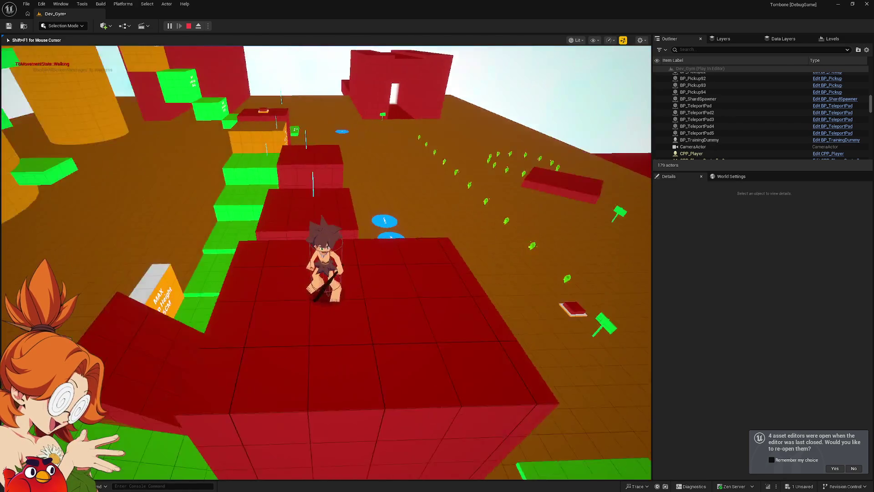
key(w)
key(space)
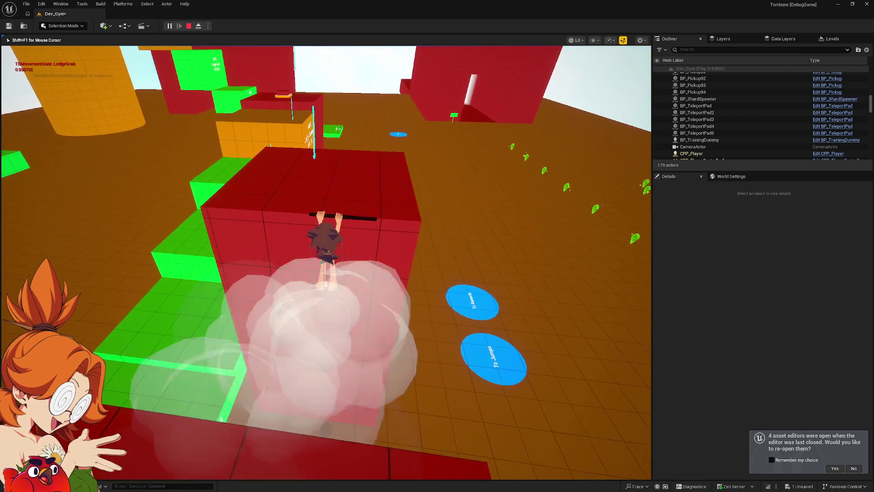
key(w)
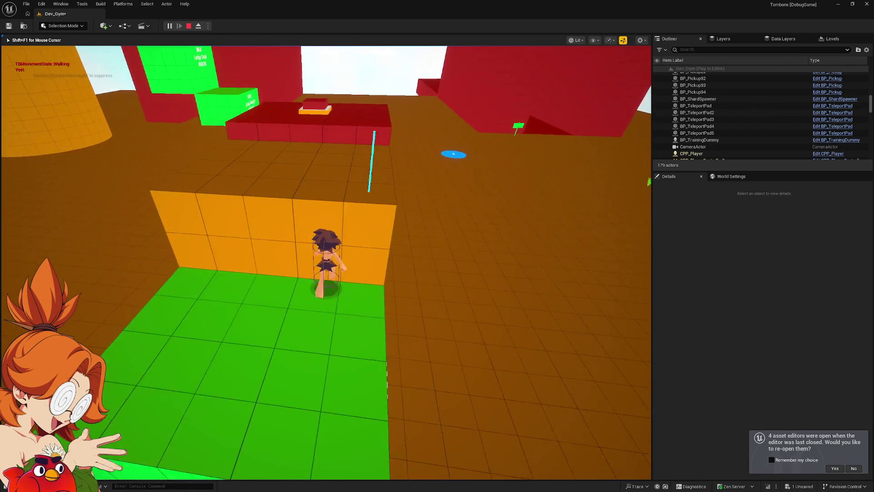
key(w)
key(space)
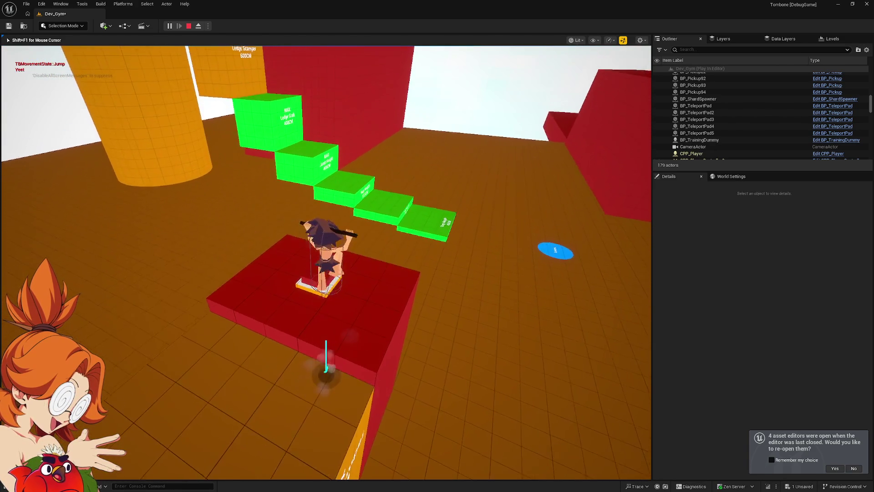
key(w)
key(space)
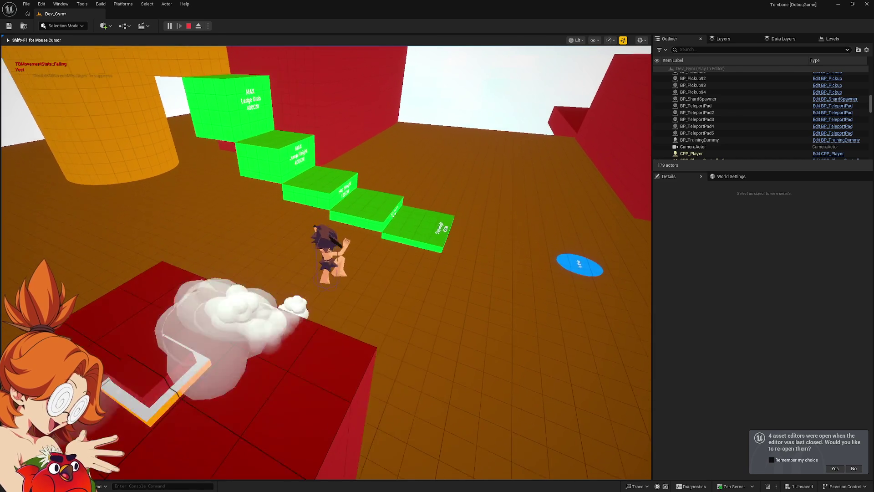
key(w)
Hop up the green steps, scamper the orange wall, cross the red wall and climb the orange cylinder.
key(space)
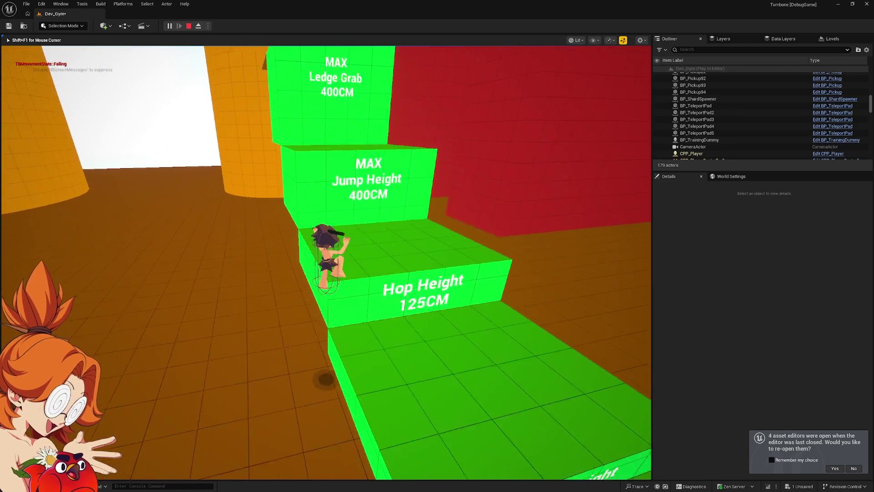
key(w)
key(space)
key(space)
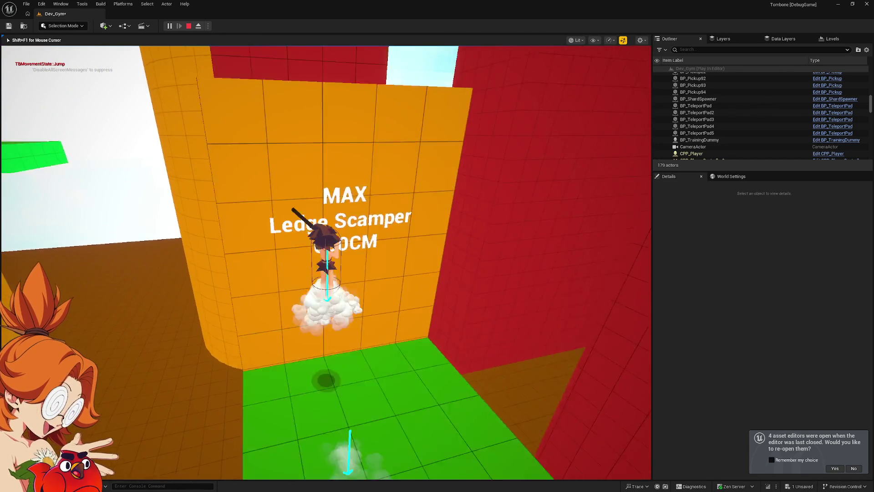
key(w)
key(space)
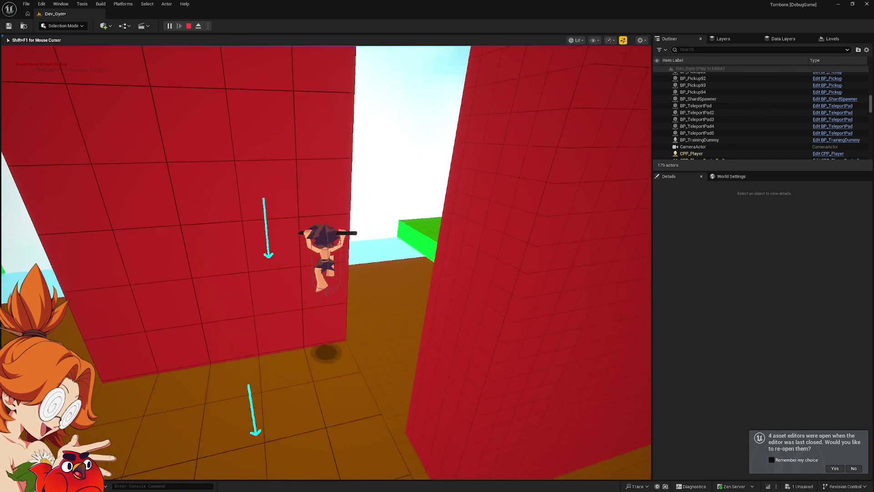
key(w)
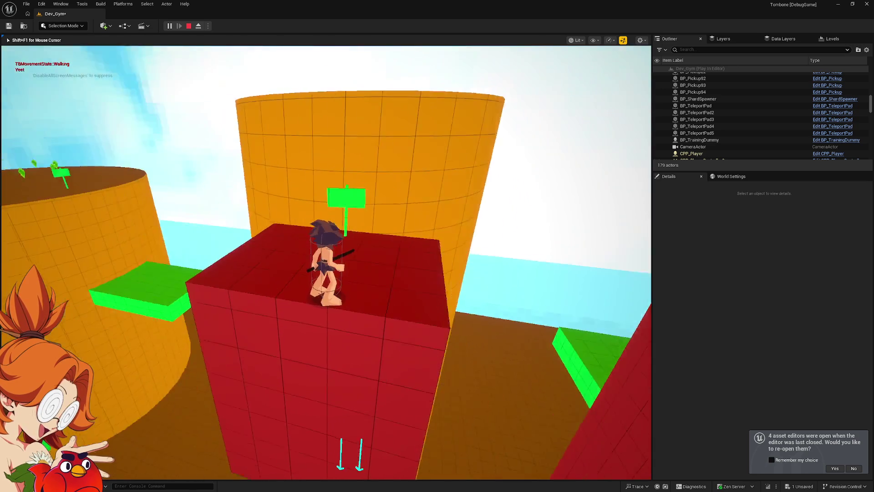
key(w)
key(space)
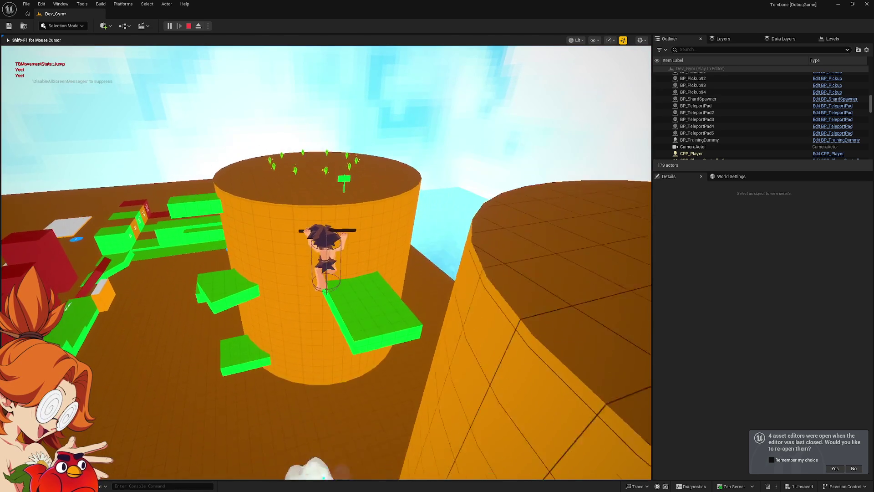
key(w)
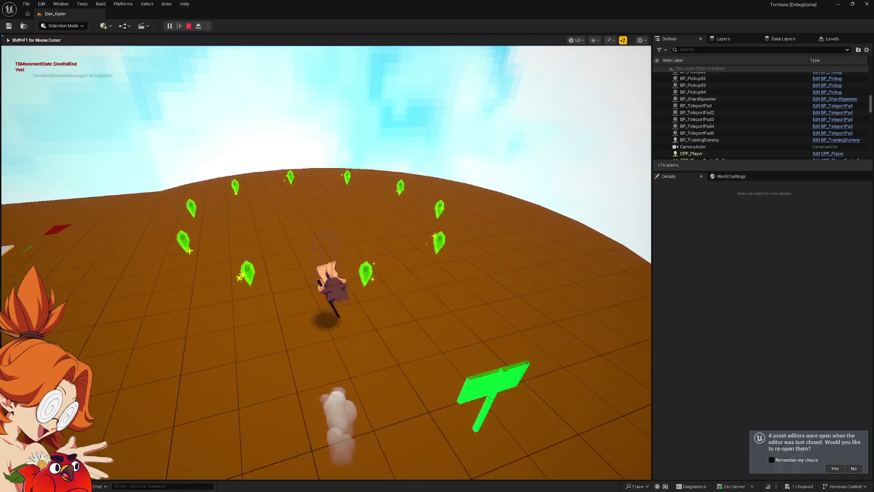
Run across the green platform toward the green crystals and stop the playtest.
key(w)
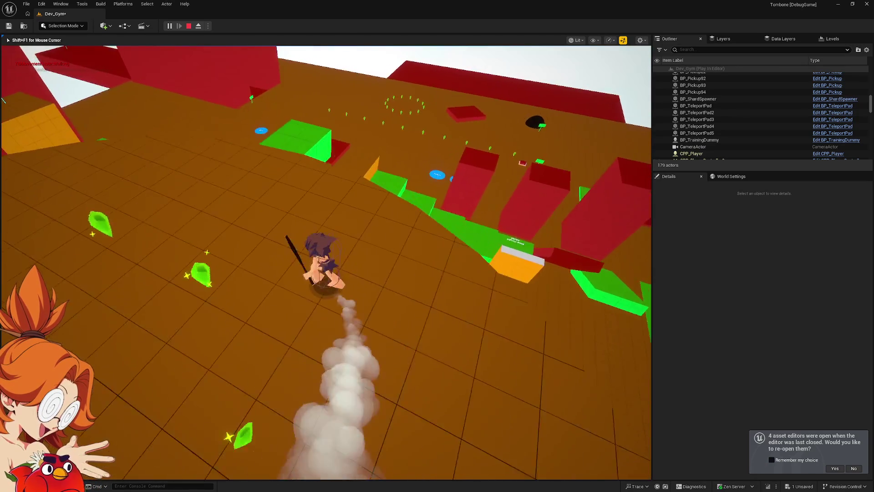
key(w)
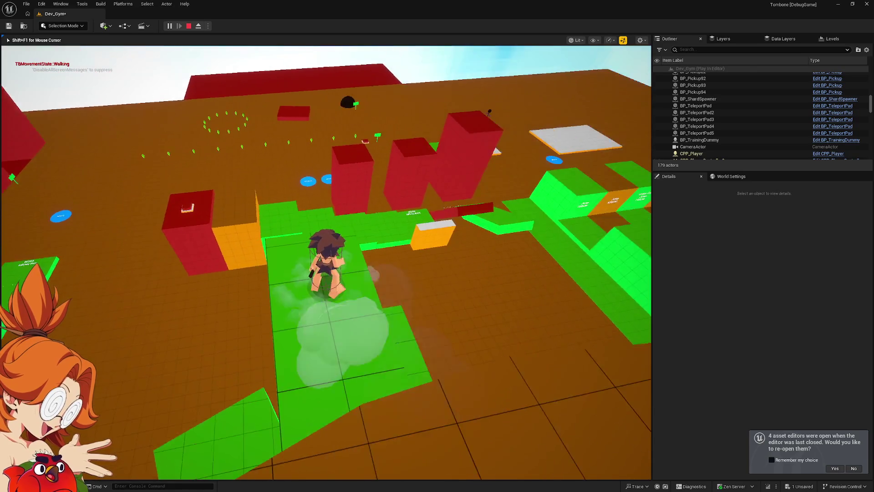
key(w)
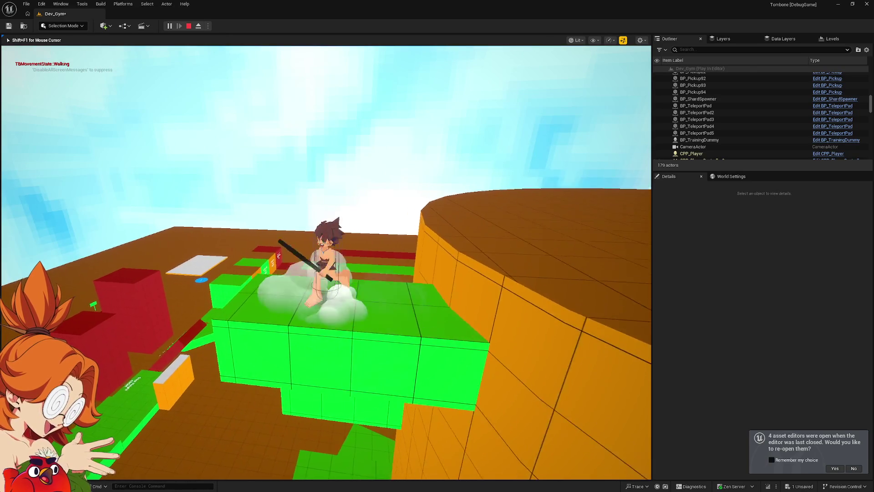
key(w)
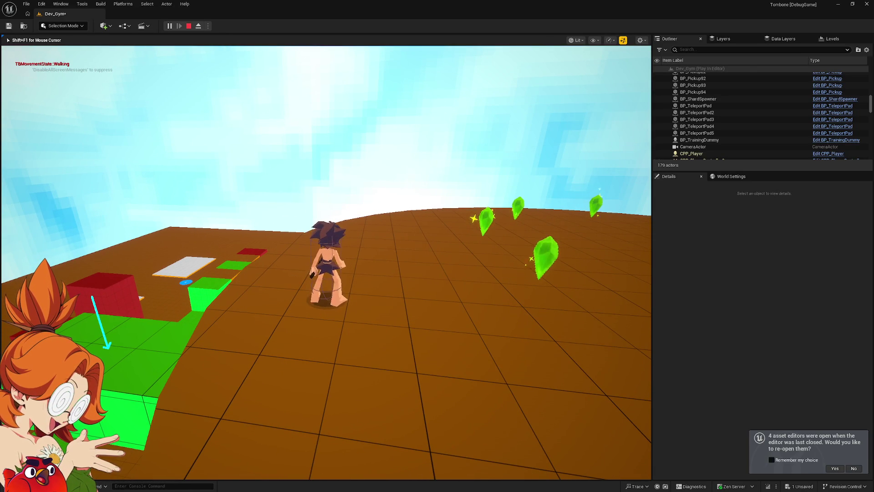
key(Escape)
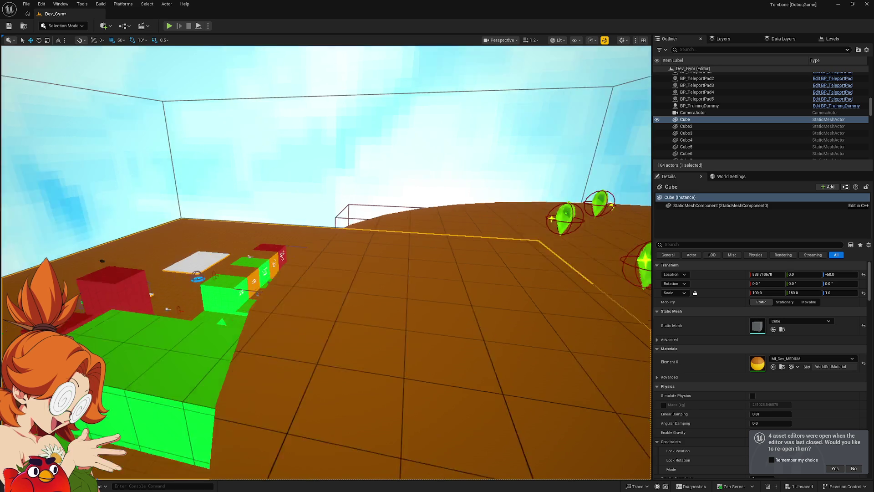
Fly the editor view down to floor level facing the red blocks.
key(w)
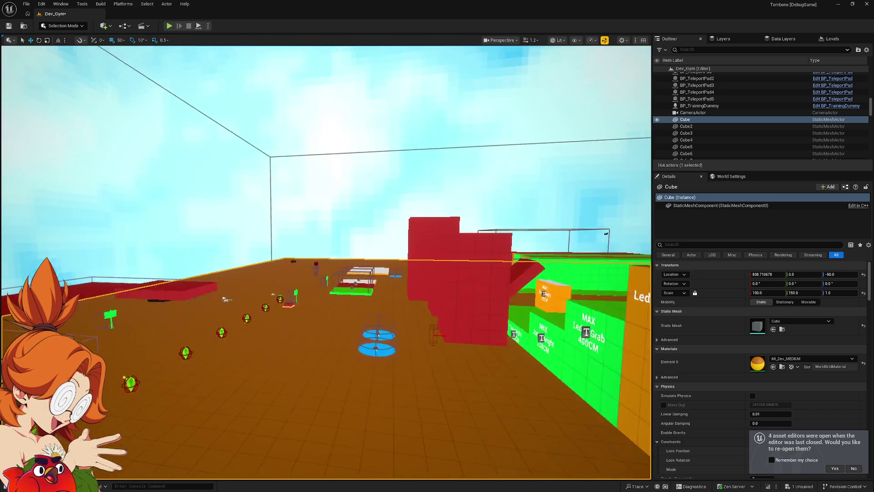
key(a)
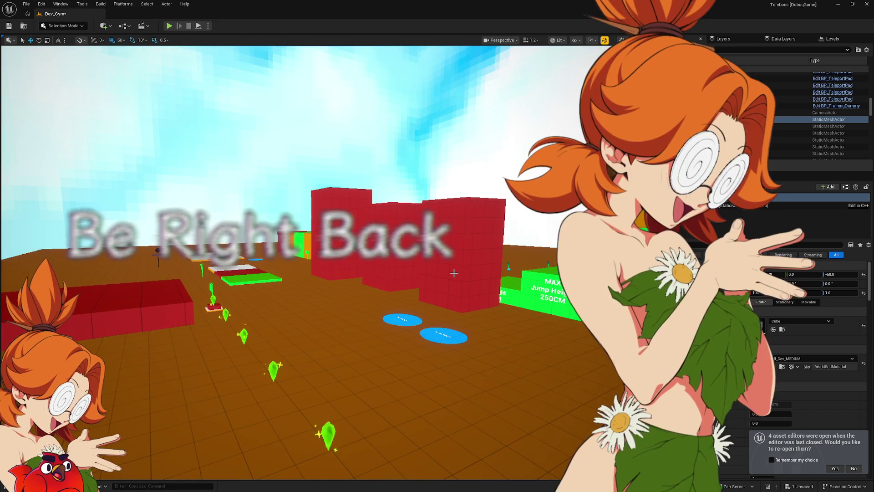